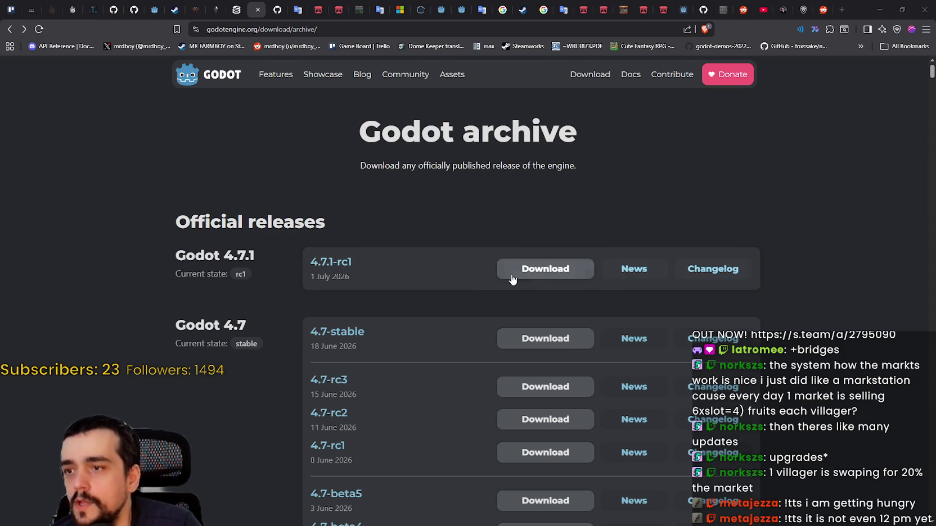
Open the 4.7.1-rc1 release announcement and scroll down through its Highlights.
left_click(633, 271)
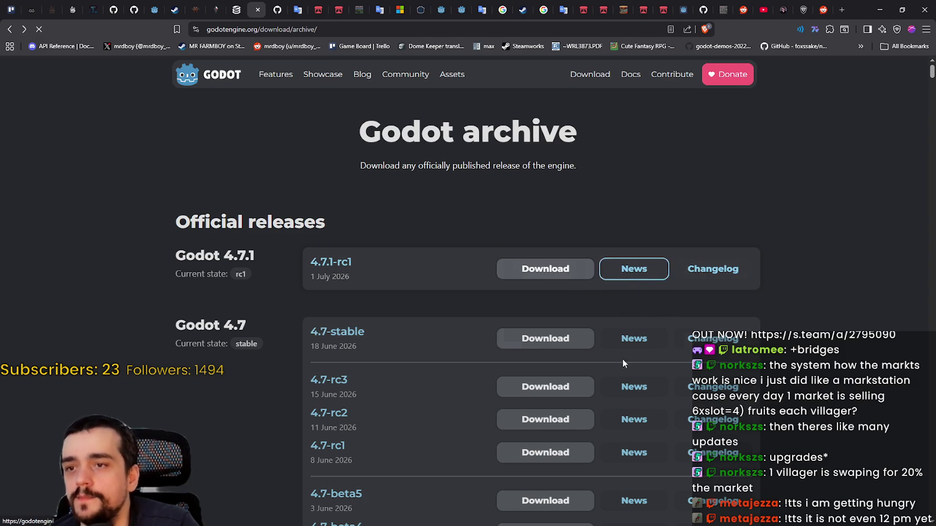
scroll(356, 363, "down", 3)
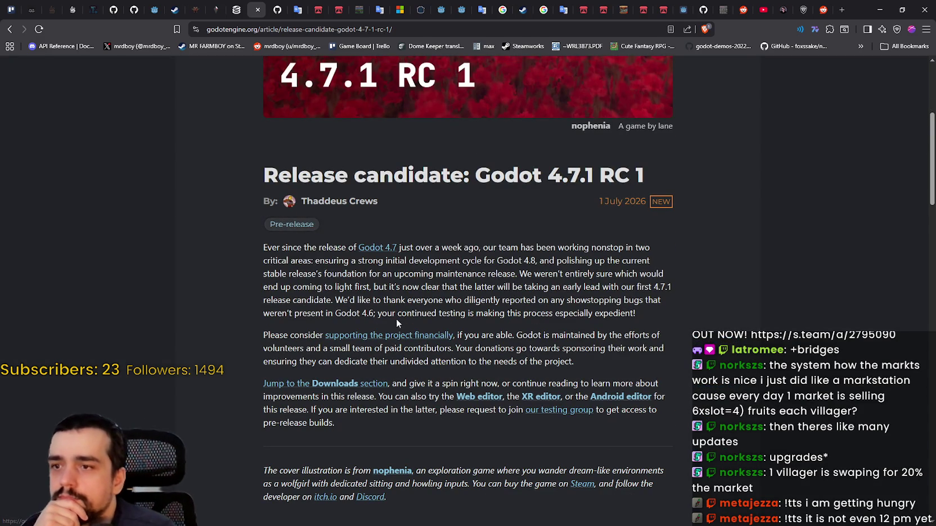
scroll(410, 344, "down", 1)
scroll(508, 385, "down", 5)
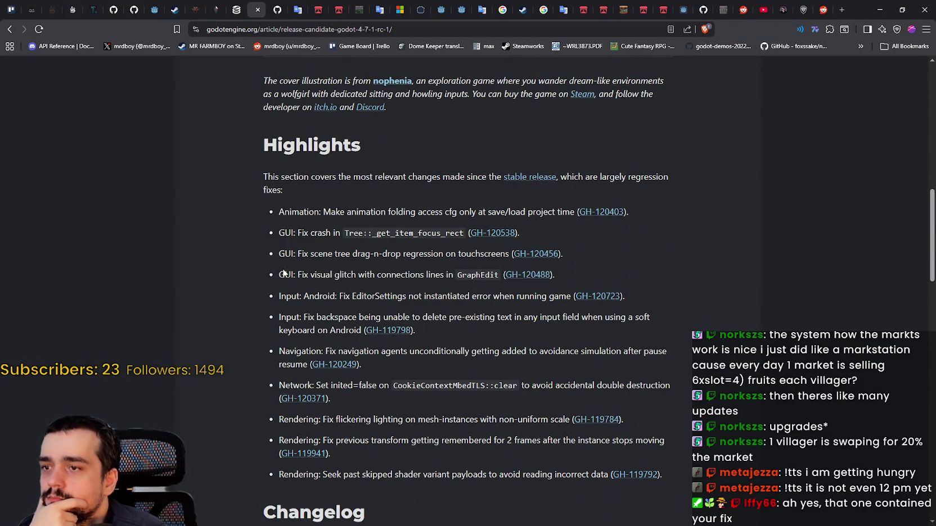
scroll(313, 278, "down", 1)
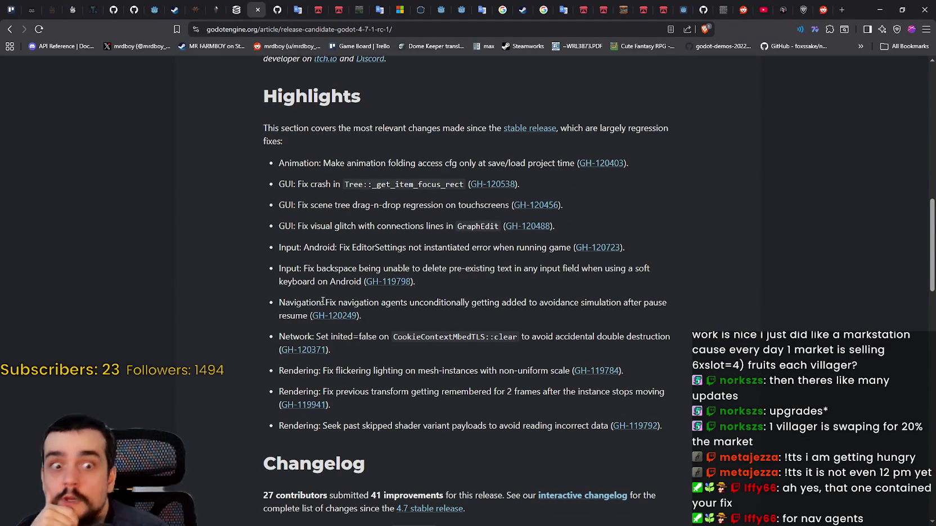
scroll(456, 251, "down", 1)
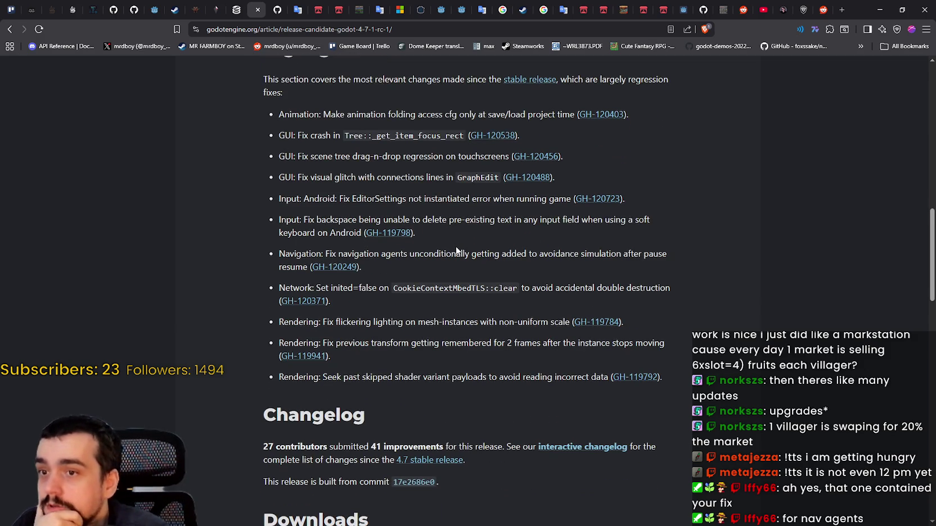
scroll(618, 312, "down", 1)
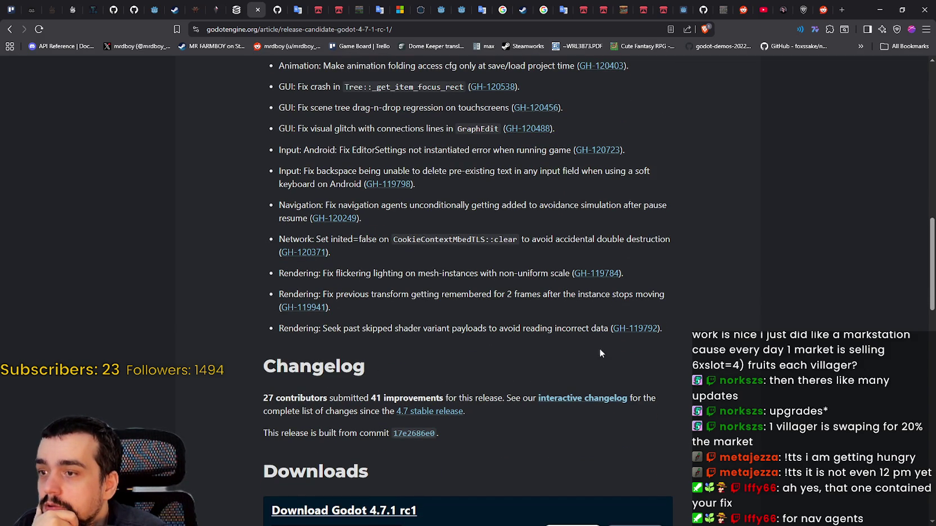
Highlight the shader variant Rendering fix, then skim the rest of the article.
left_click_drag(332, 330, 420, 330)
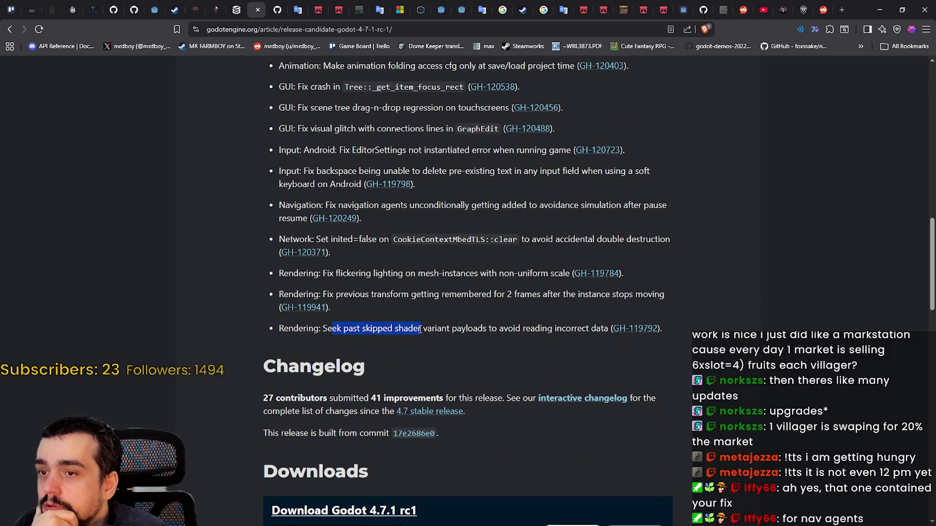
left_click(433, 292)
scroll(452, 337, "down", 3)
scroll(454, 336, "up", 4)
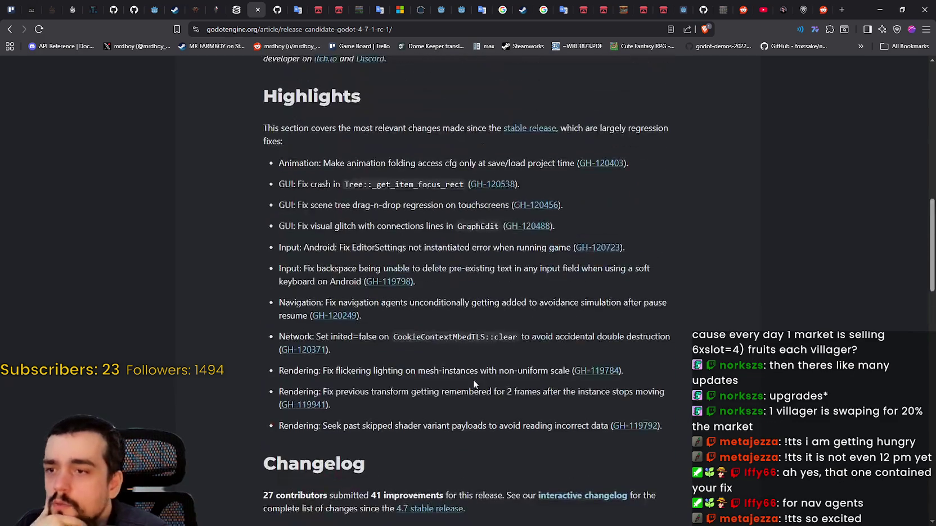
scroll(473, 382, "down", 2)
scroll(473, 378, "up", 3)
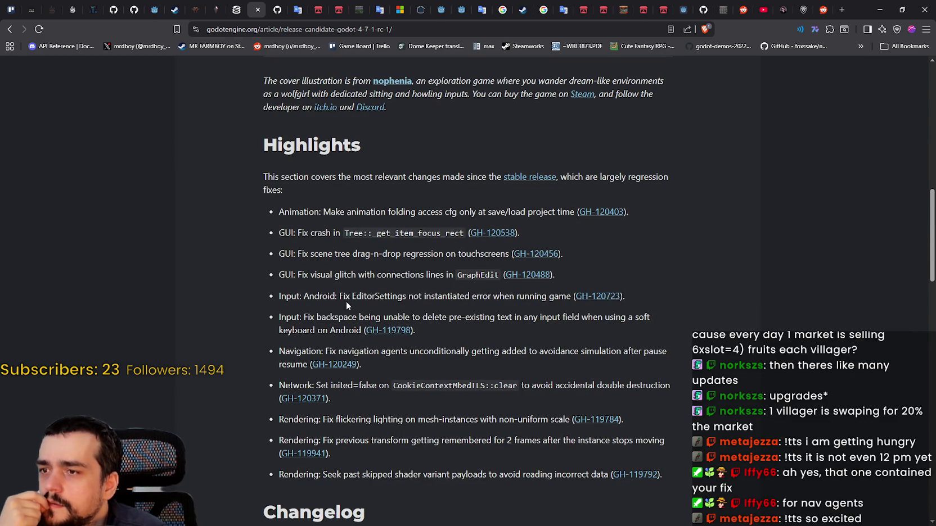
scroll(290, 243, "down", 3)
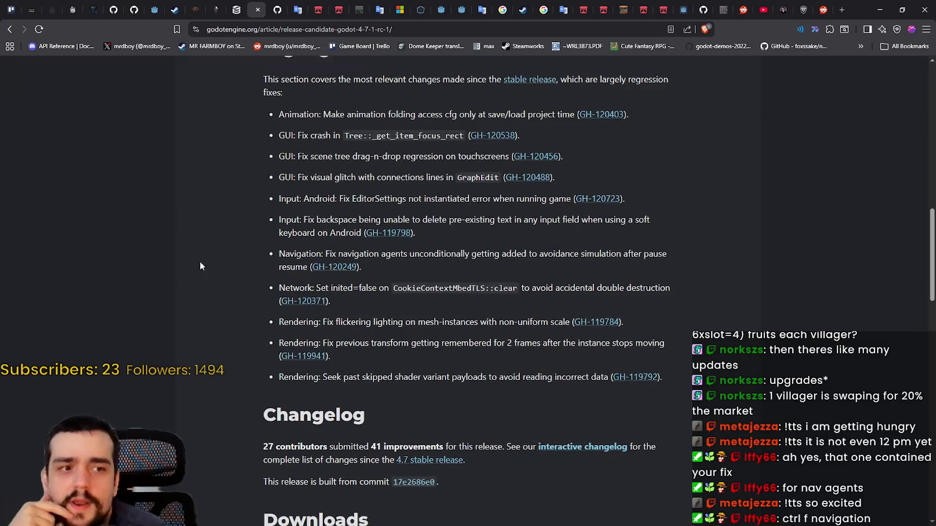
scroll(170, 248, "down", 4)
scroll(170, 248, "up", 5)
scroll(169, 251, "down", 12)
scroll(180, 242, "up", 8)
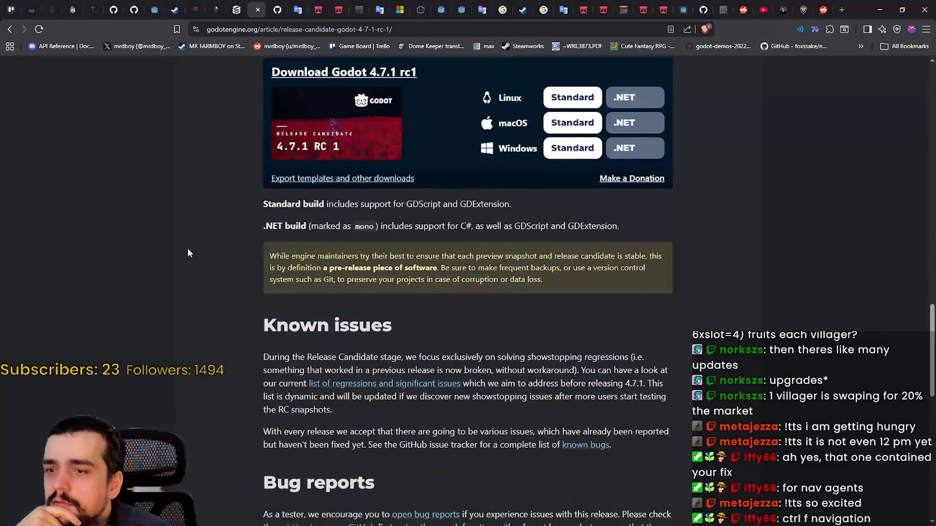
scroll(190, 257, "up", 5)
scroll(188, 258, "down", 3)
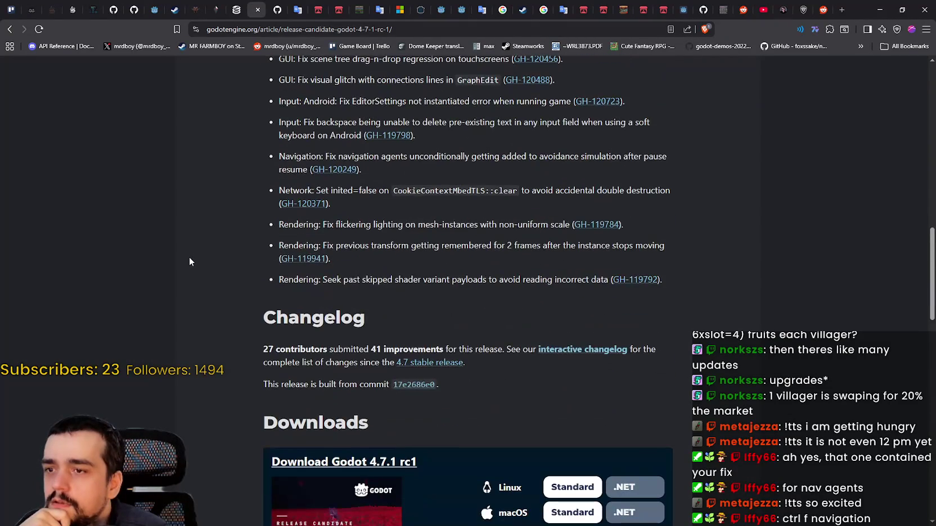
scroll(190, 257, "up", 3)
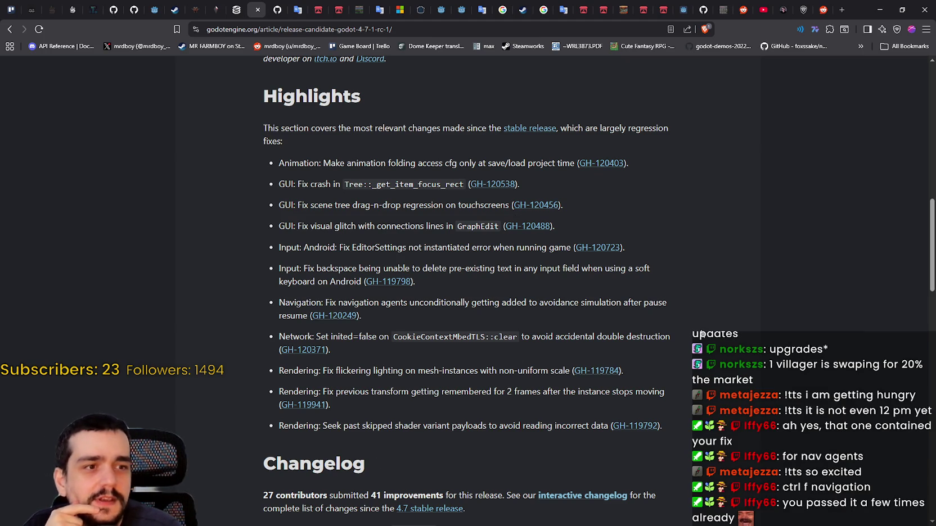
Select the Navigation fix for avoidance simulation after pause resume (GH-120249) in Highlights.
scroll(509, 337, "up", 6)
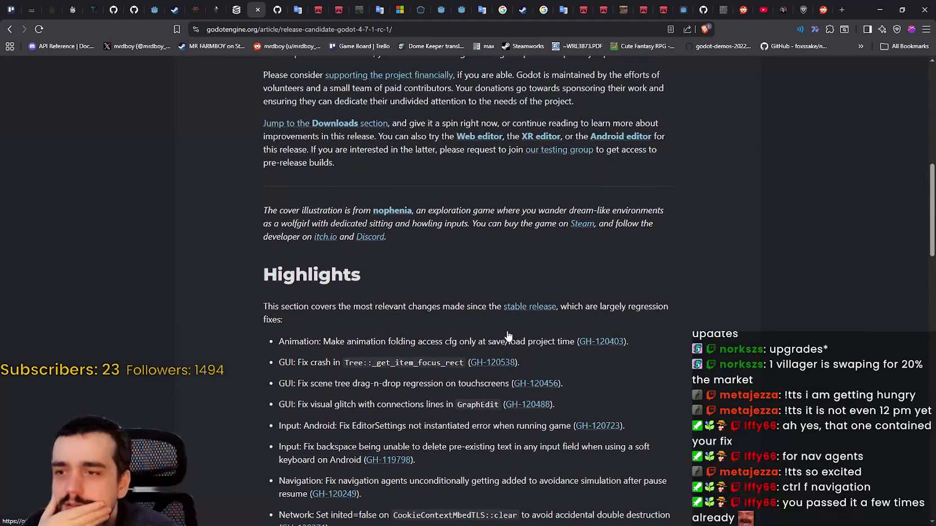
scroll(503, 416, "up", 3)
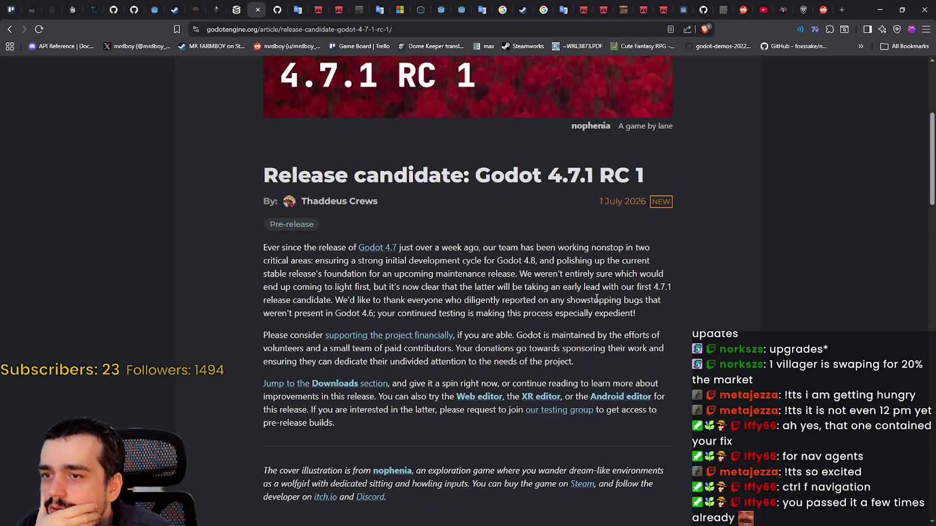
scroll(486, 299, "down", 4)
scroll(385, 314, "down", 12)
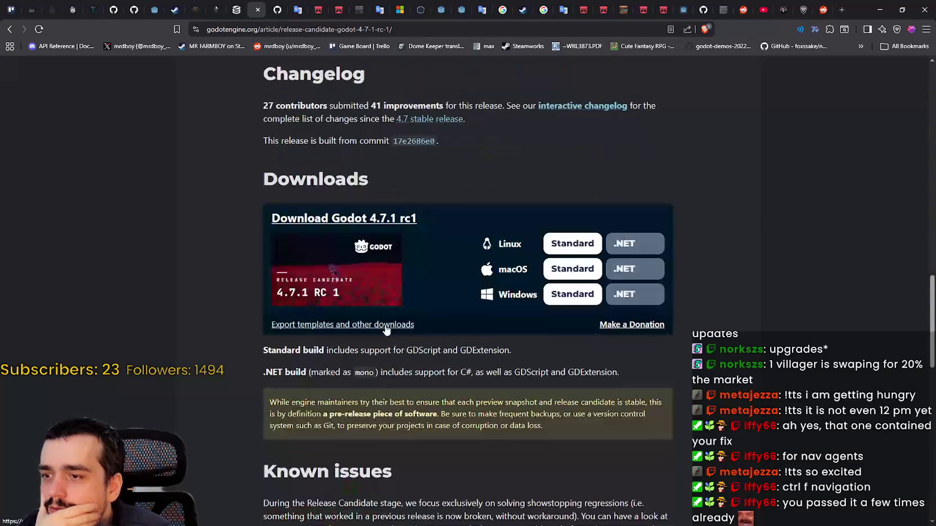
scroll(390, 327, "down", 8)
scroll(393, 320, "up", 3)
scroll(394, 322, "up", 12)
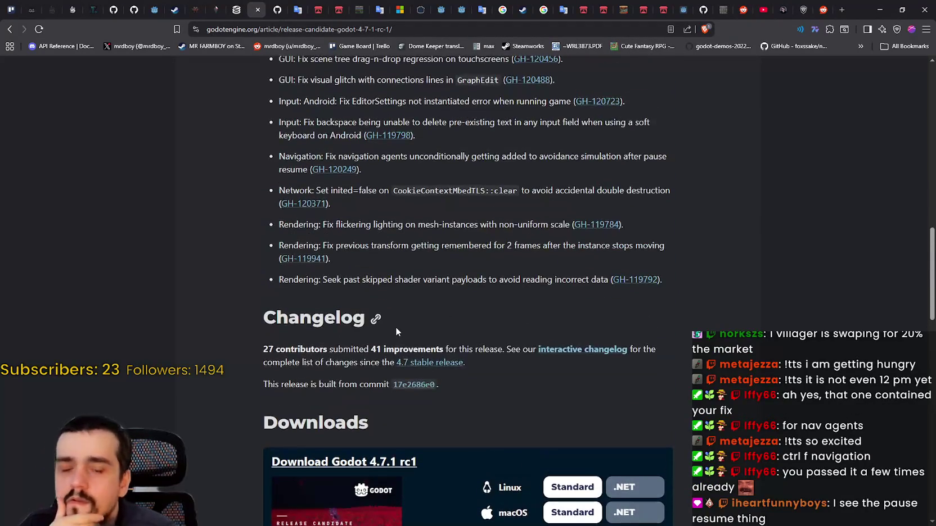
scroll(519, 388, "up", 2)
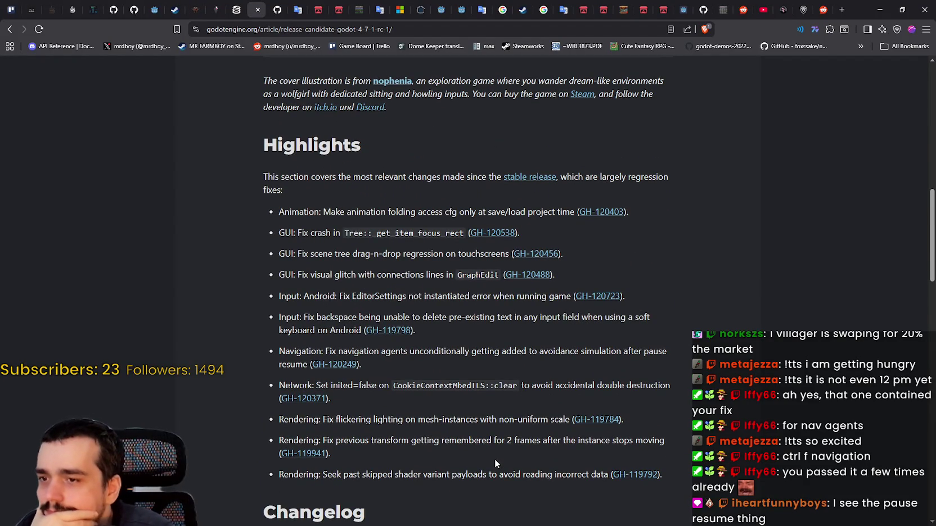
scroll(493, 460, "down", 1)
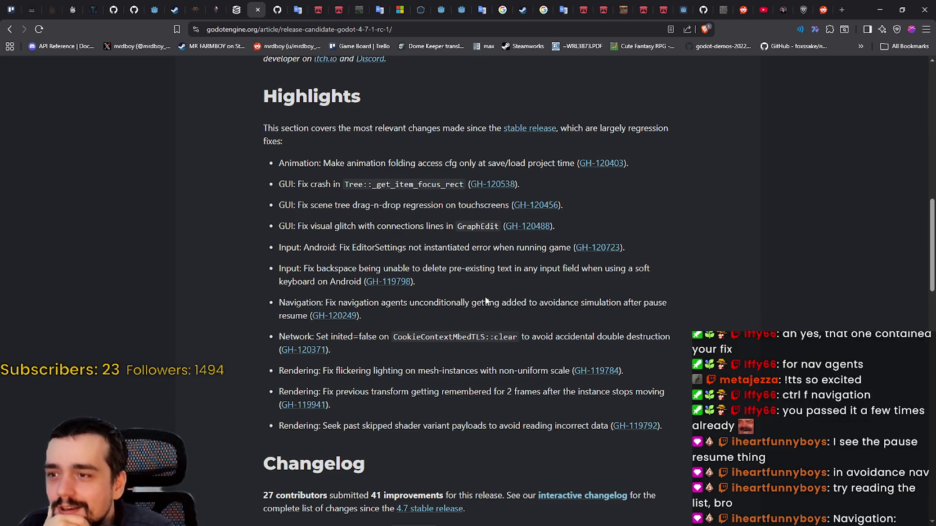
mouse_move(279, 303)
left_mouse_down()
mouse_move(412, 332)
mouse_move(418, 318)
left_mouse_up()
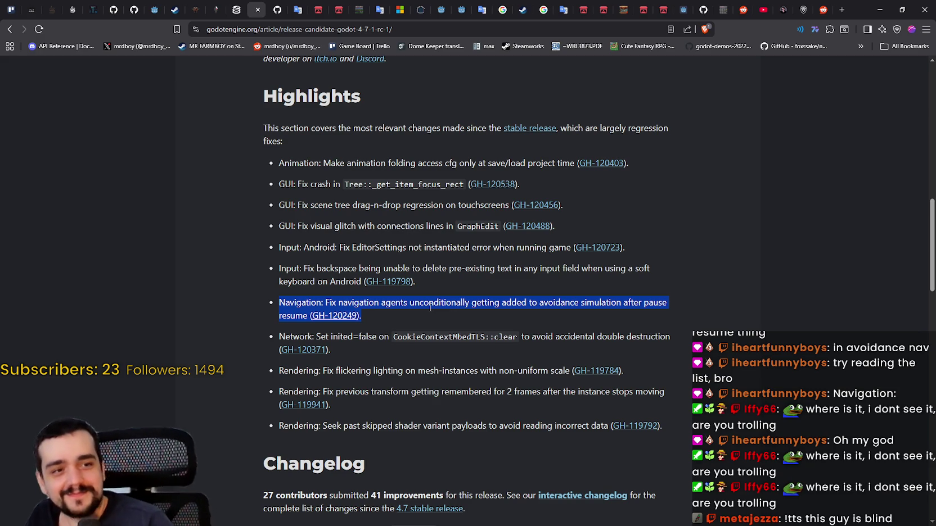
Open the GH-120249 link in a new tab and switch to it.
left_click(429, 303)
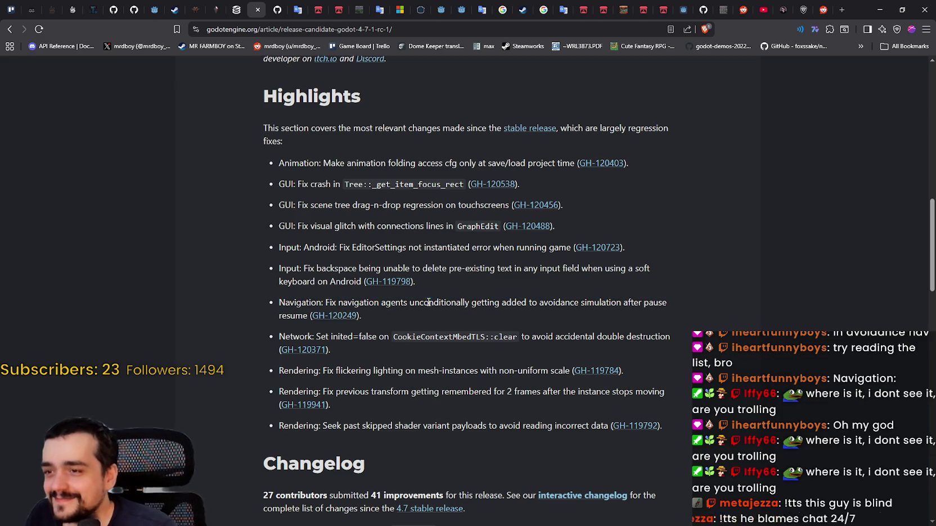
right_click(334, 317)
left_click(384, 327)
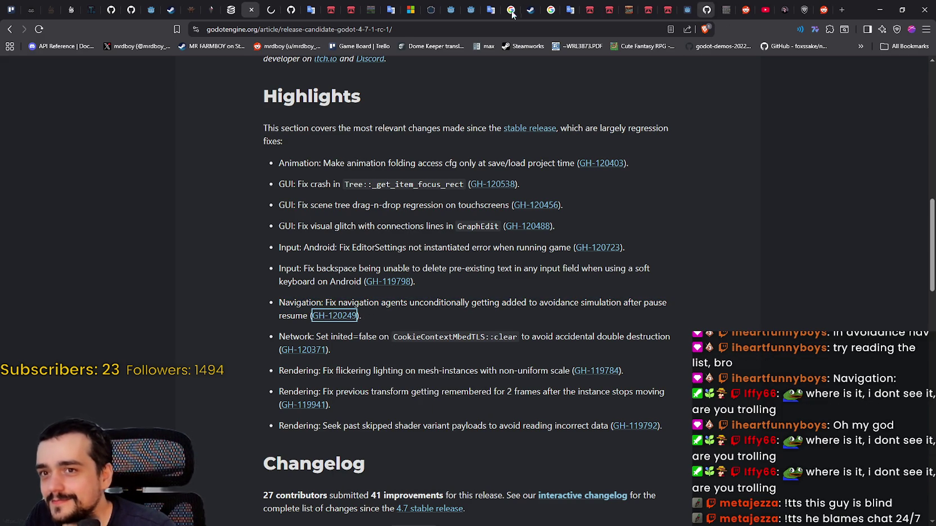
left_click(271, 6)
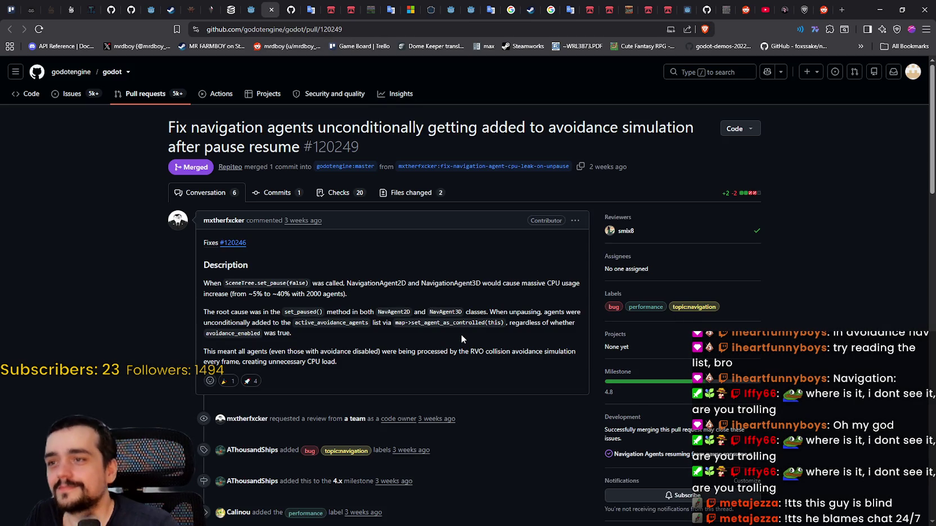
Scroll through the GitHub page to issue #120246's reproduction script.
scroll(501, 332, "down", 2)
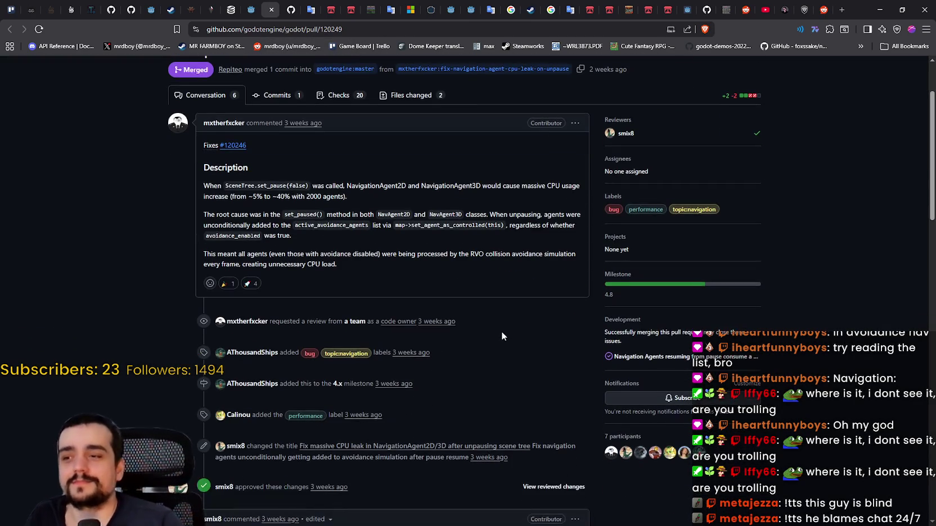
scroll(503, 338, "down", 4)
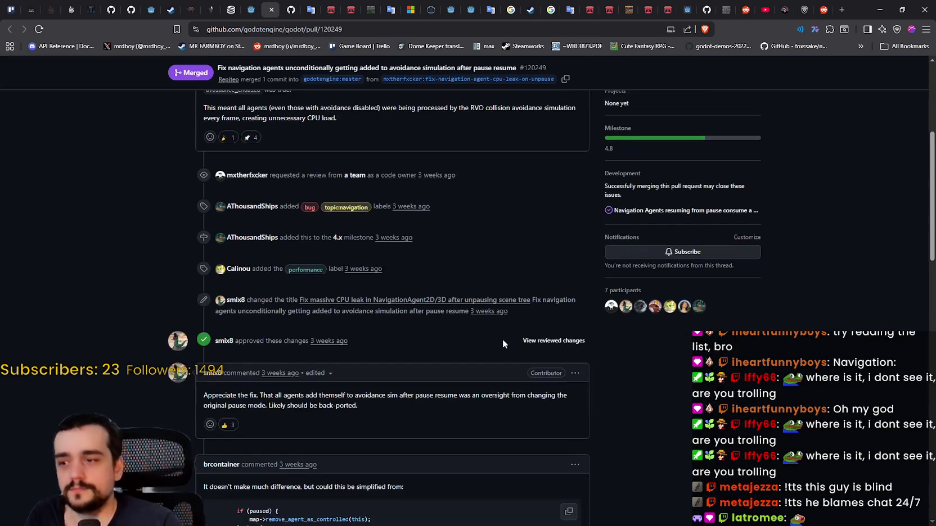
scroll(531, 349, "down", 7)
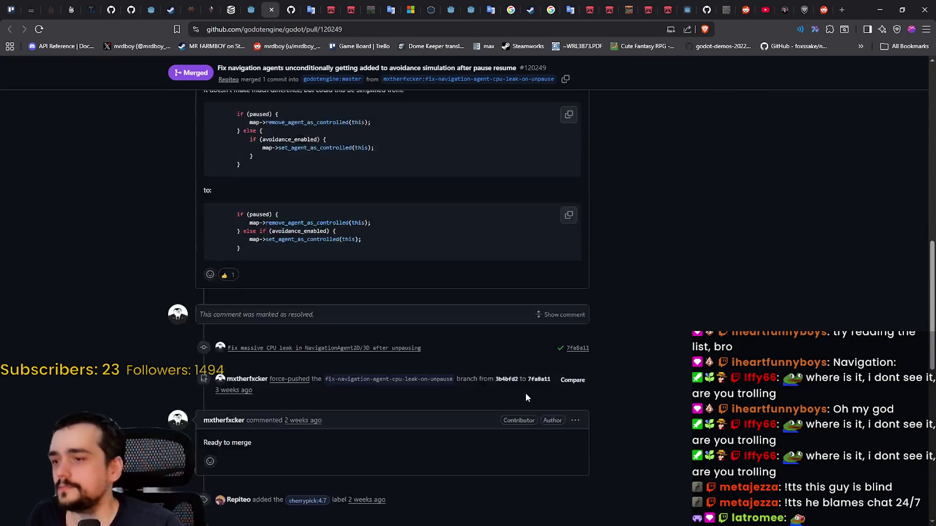
scroll(519, 390, "down", 4)
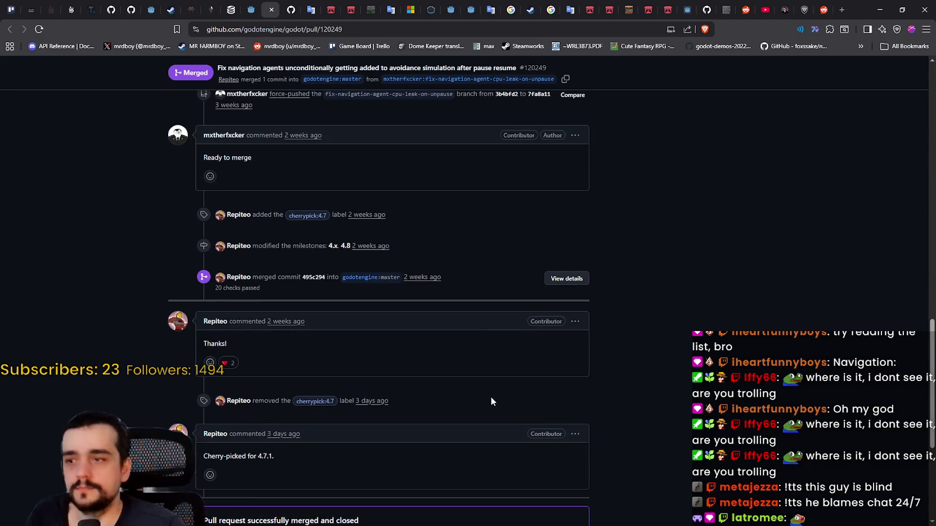
scroll(519, 387, "down", 2)
scroll(517, 379, "up", 20)
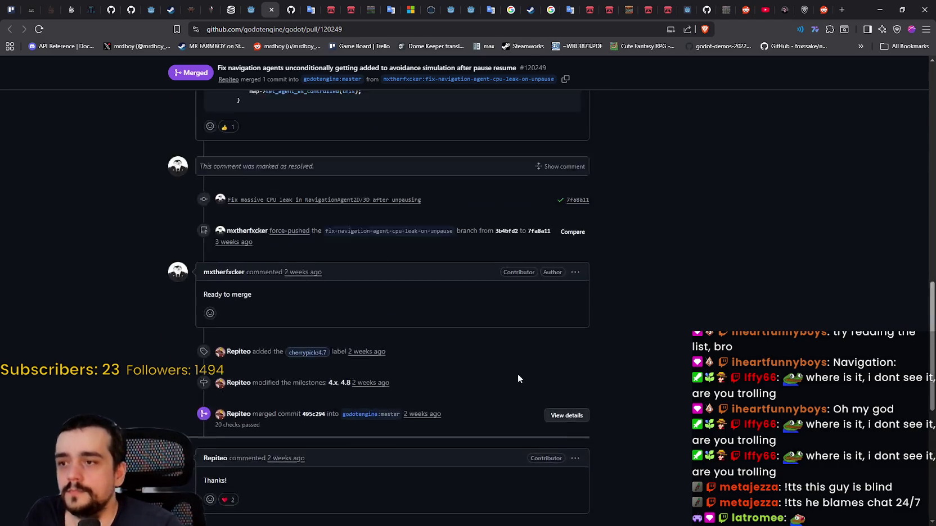
scroll(515, 386, "up", 1)
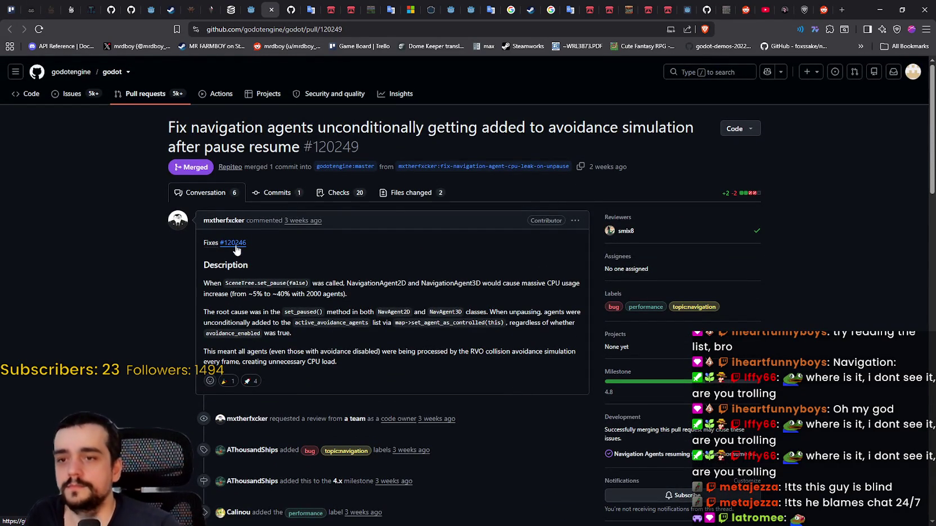
mouse_move(235, 245)
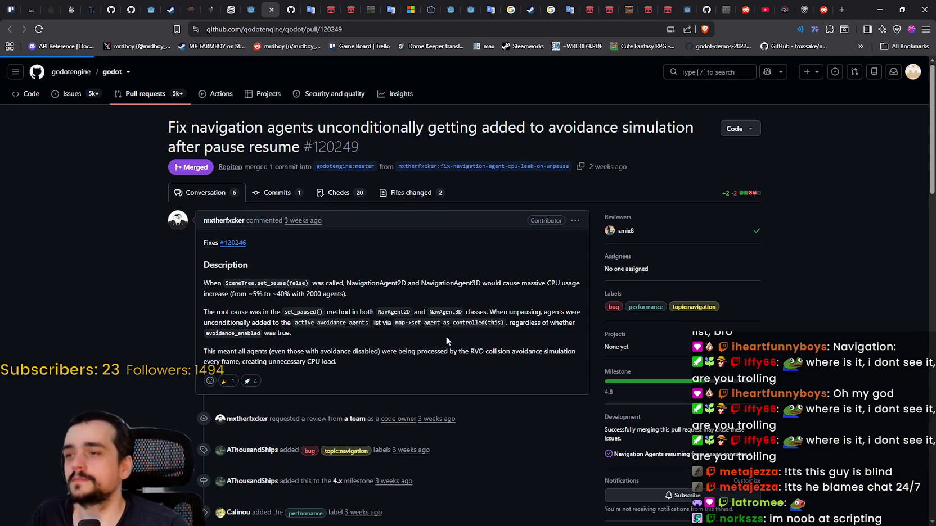
scroll(446, 305, "down", 2)
scroll(444, 307, "down", 5)
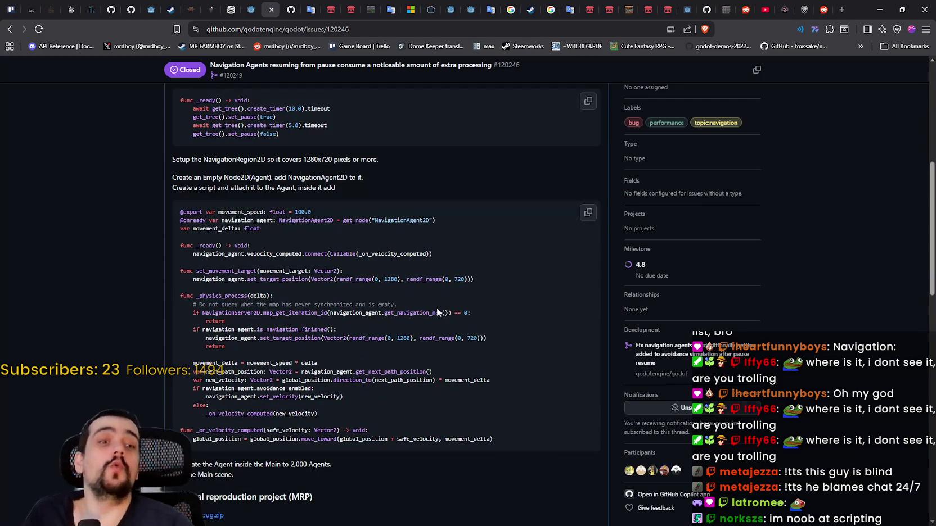
scroll(438, 304, "down", 4)
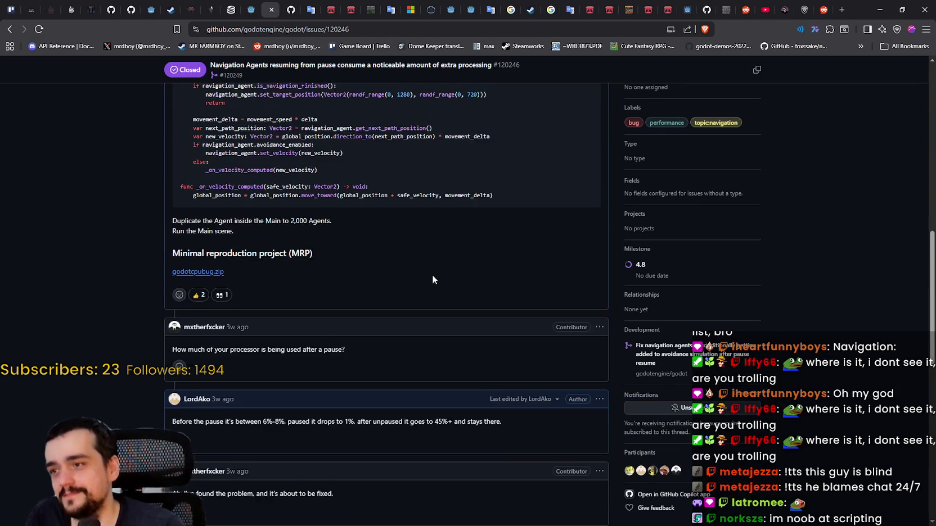
scroll(416, 281, "down", 7)
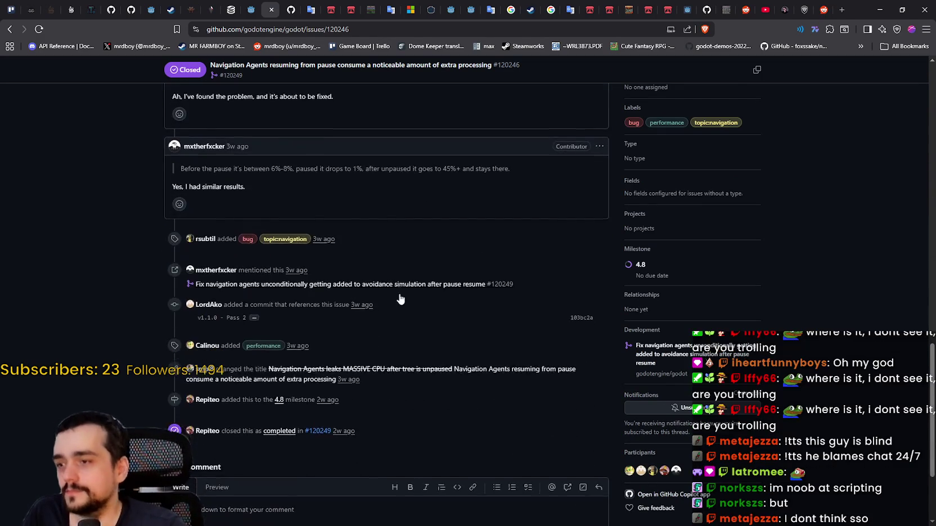
scroll(400, 299, "down", 3)
scroll(371, 287, "up", 10)
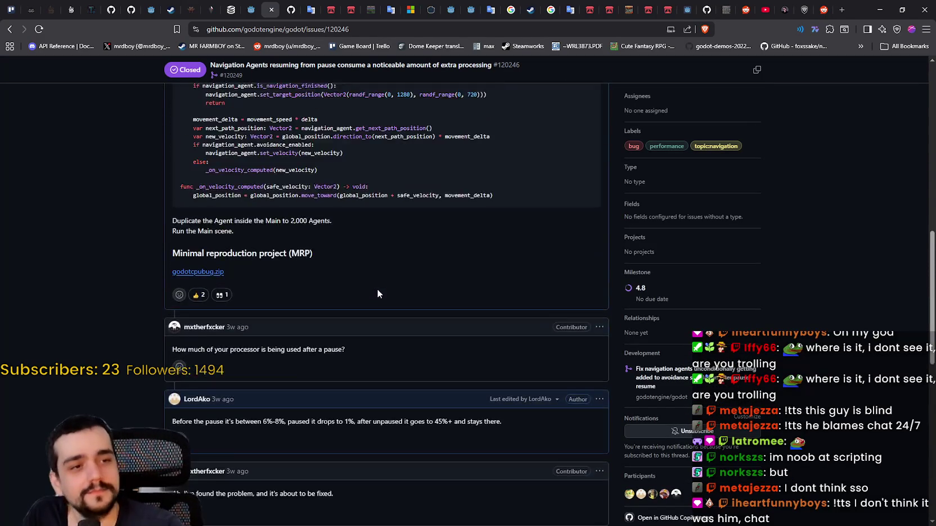
scroll(378, 290, "up", 2)
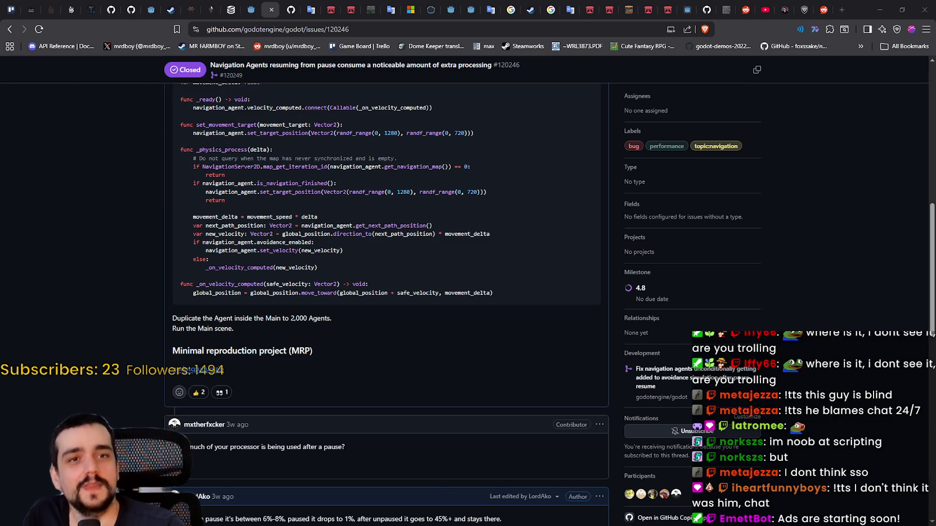
scroll(278, 208, "up", 3)
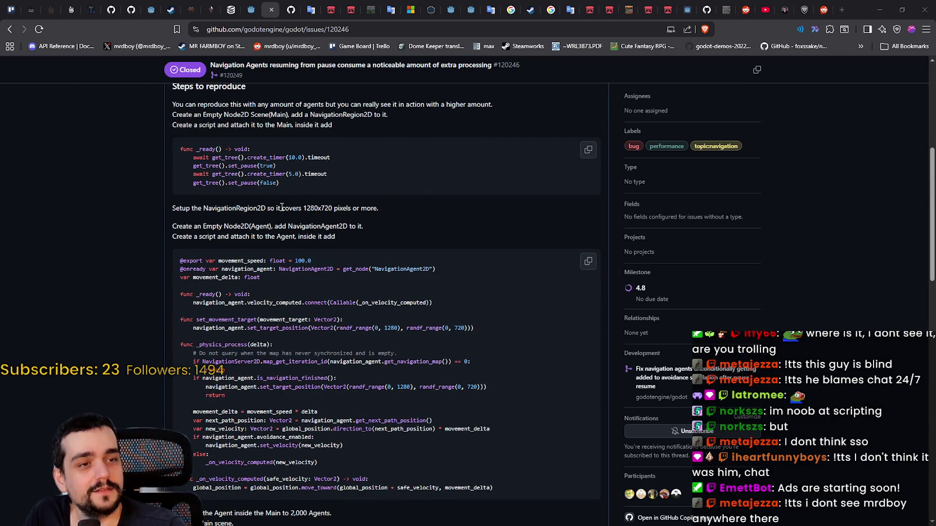
scroll(307, 196, "up", 5)
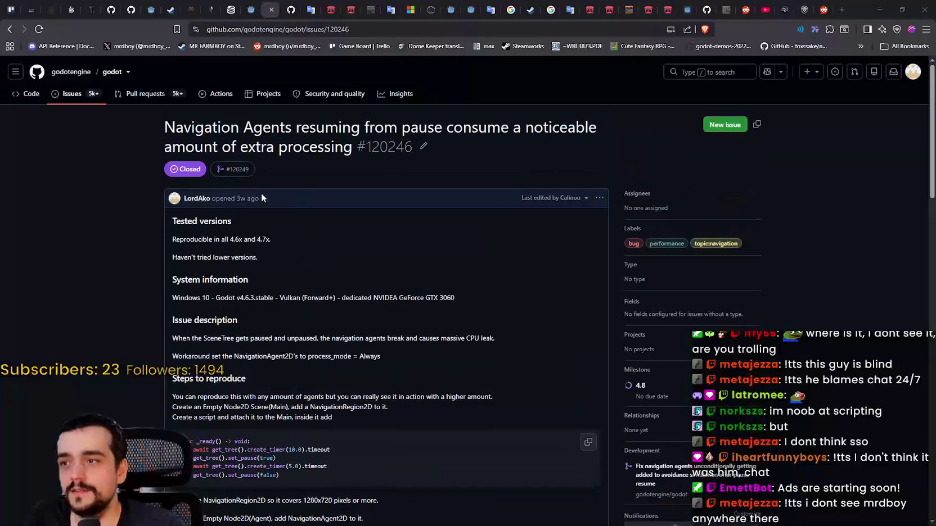
left_click(12, 32)
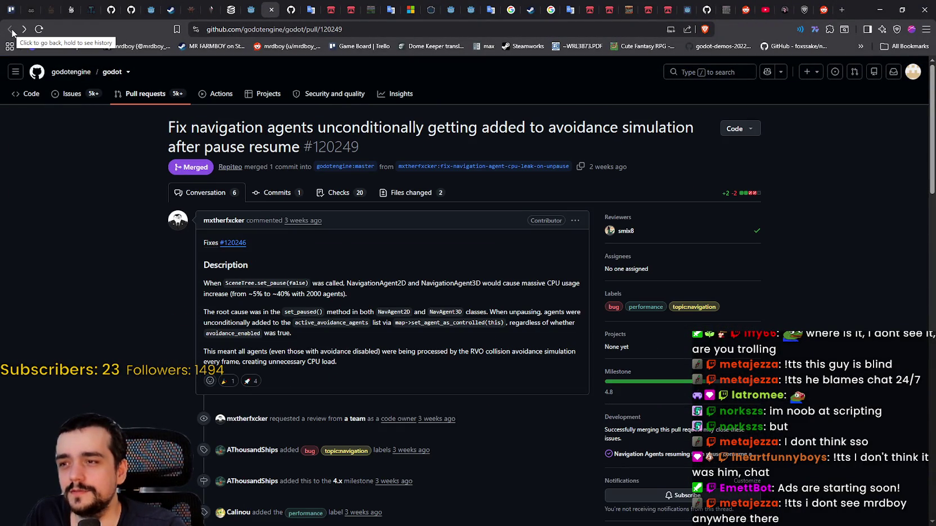
Skim pull request #120249's description on GitHub.
scroll(397, 392, "down", 3)
scroll(397, 391, "up", 3)
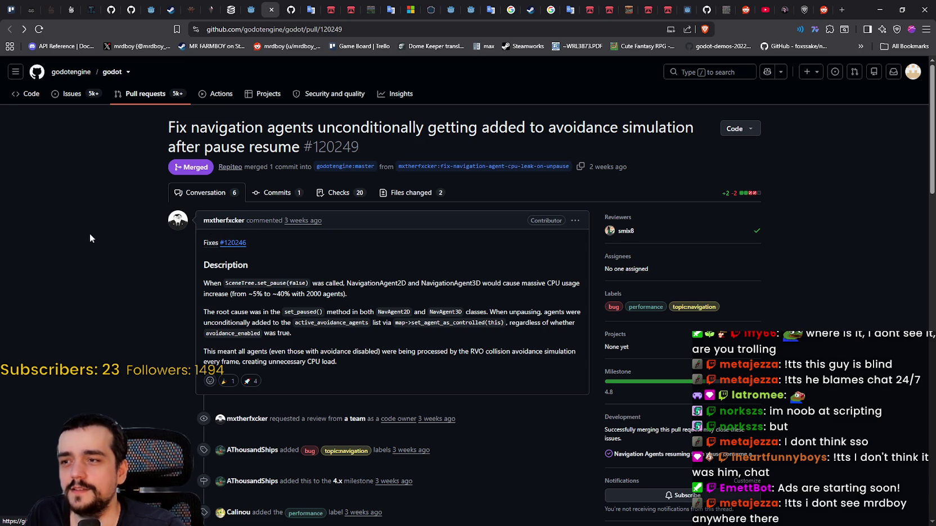
scroll(199, 309, "down", 3)
scroll(413, 388, "up", 3)
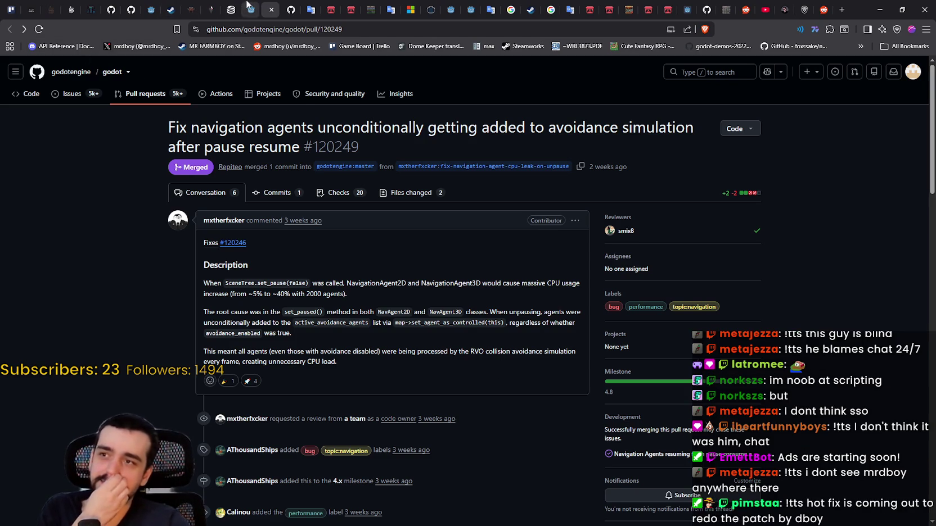
Revisit the 4.7.1 RC 1 release article, then go back to the download archive.
left_click(250, 10)
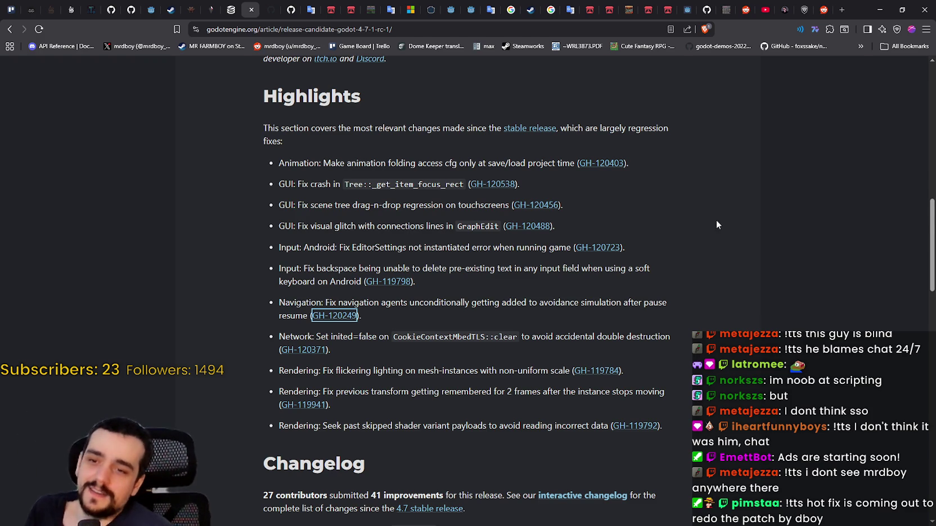
scroll(723, 211, "down", 15)
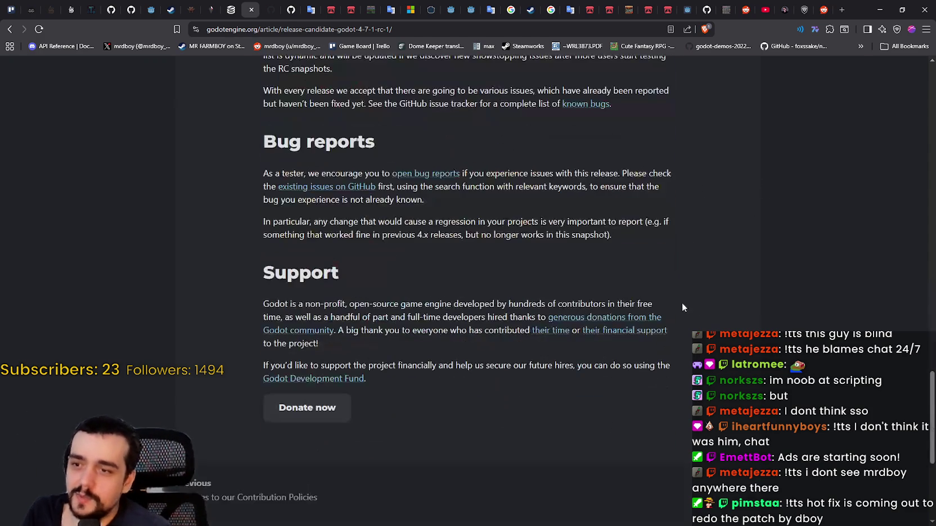
scroll(641, 327, "up", 15)
scroll(585, 297, "up", 10)
key("alt+Left")
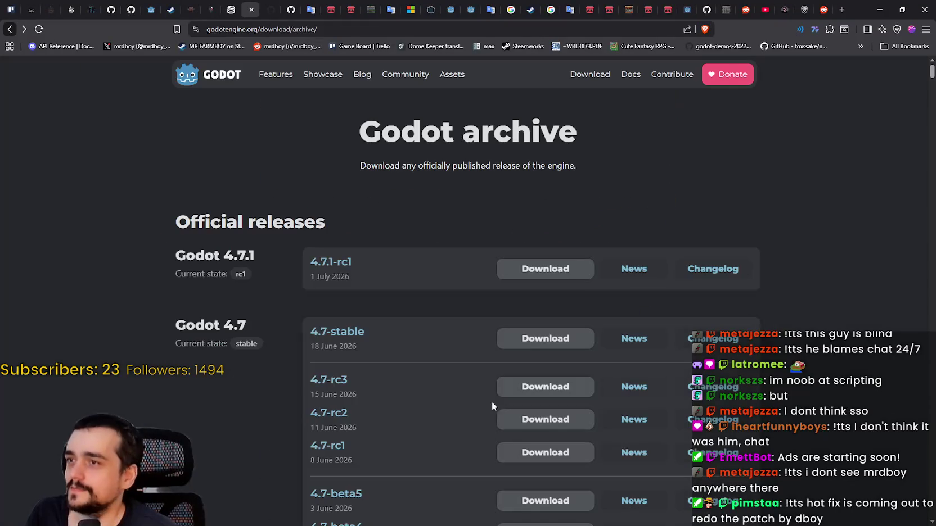
Open the 4.7.1-rc1 changelog (42 commits, 41 pull requests, 27 contributors) and skim it.
left_click(697, 276)
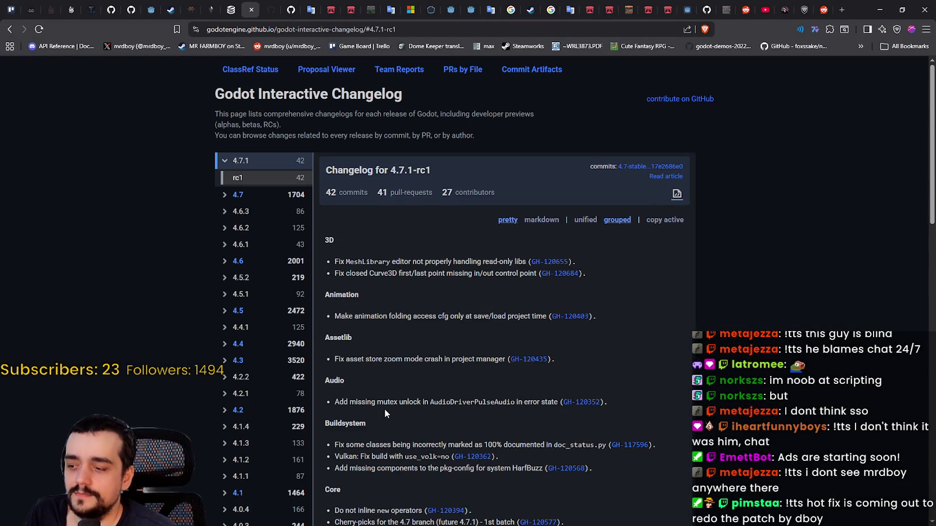
scroll(383, 410, "down", 3)
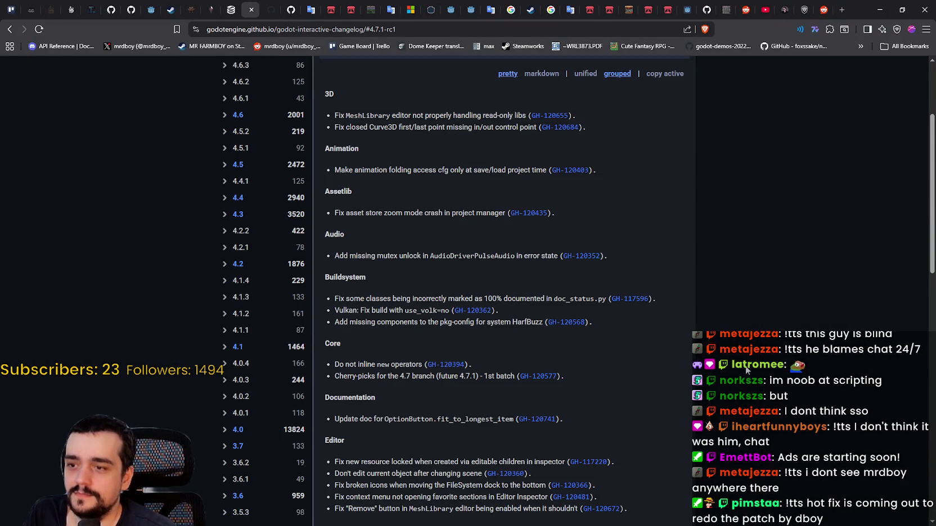
scroll(384, 379, "down", 10)
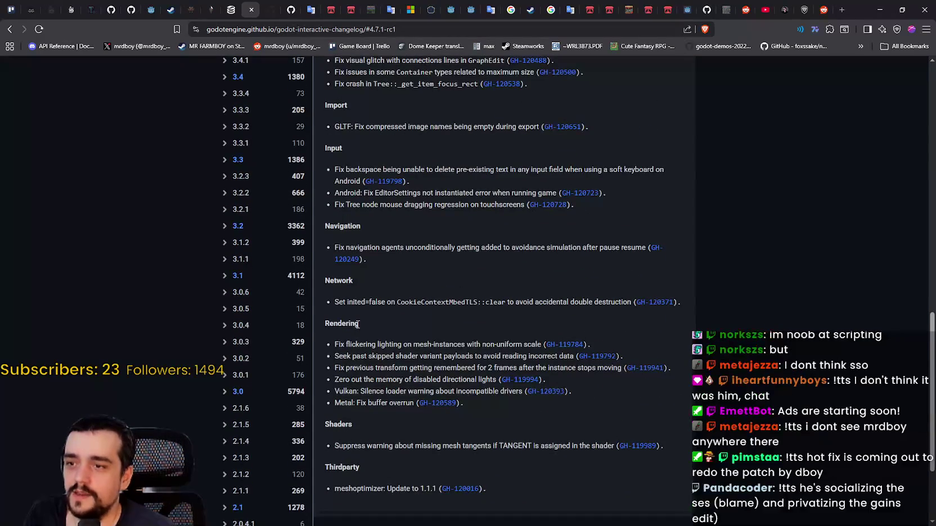
scroll(562, 329, "up", 2)
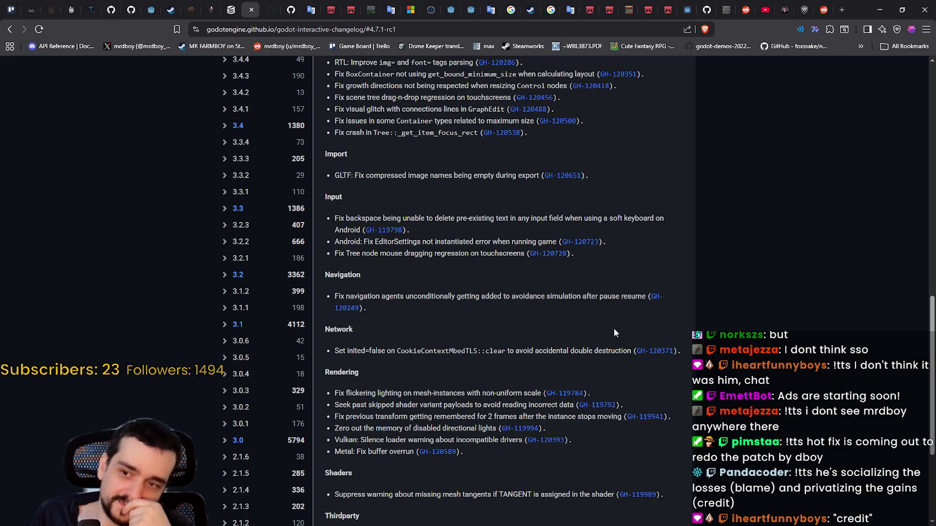
scroll(558, 333, "down", 3)
scroll(564, 332, "up", 10)
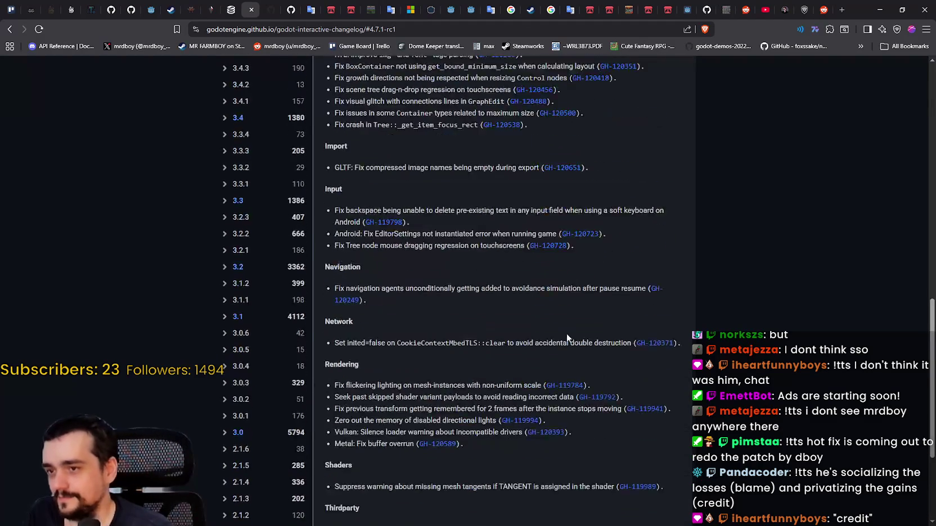
scroll(572, 333, "up", 5)
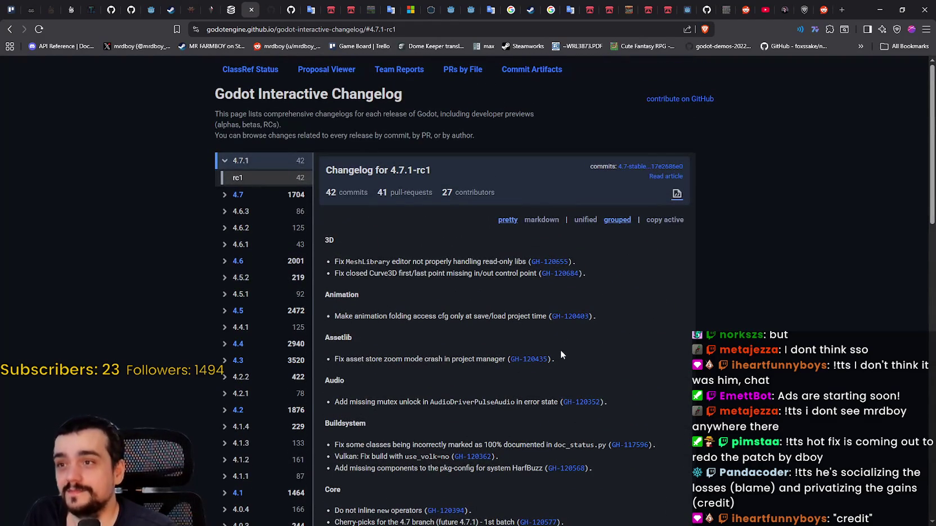
Go from the archive to the Godot home page and open the Contribution Policies article.
left_click(13, 29)
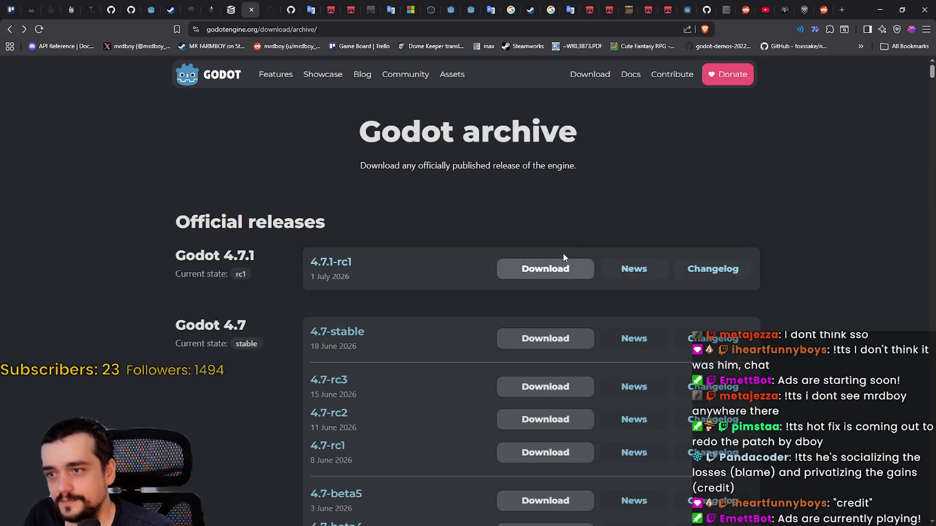
left_click(235, 78)
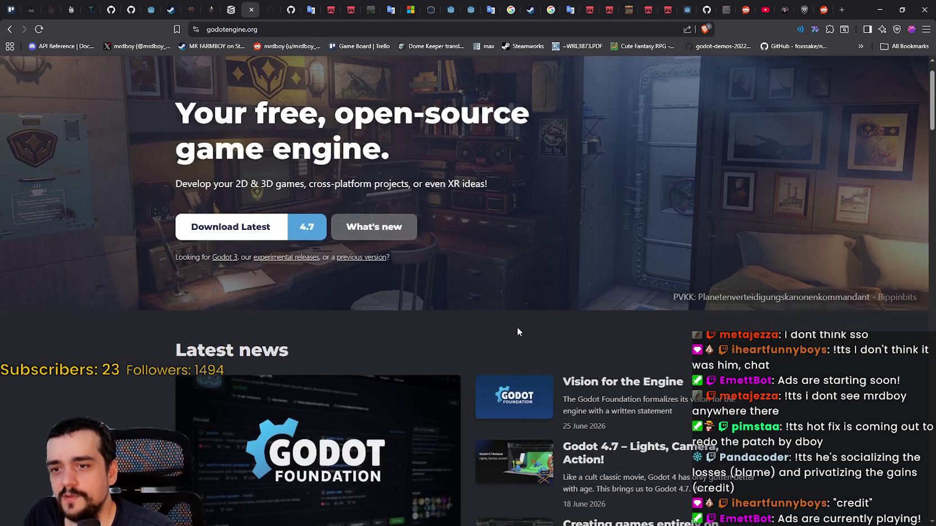
scroll(518, 331, "down", 3)
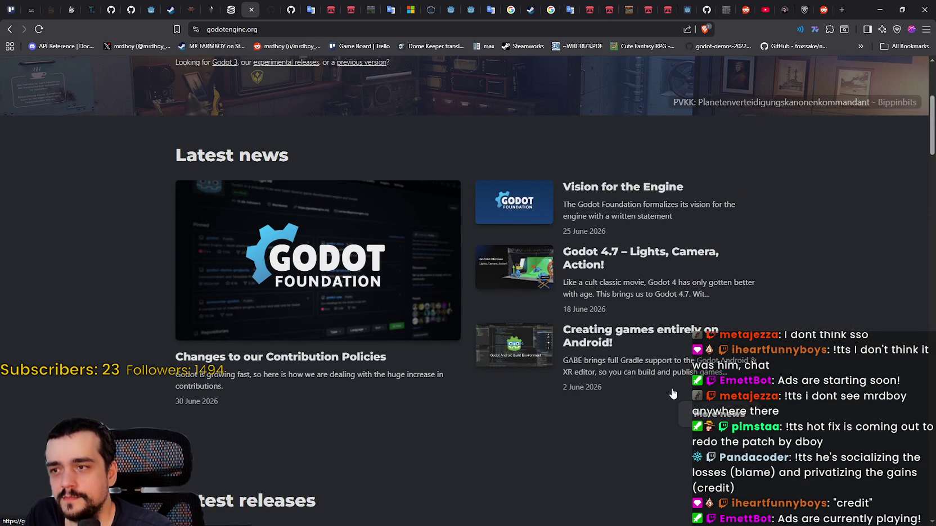
left_click(325, 268)
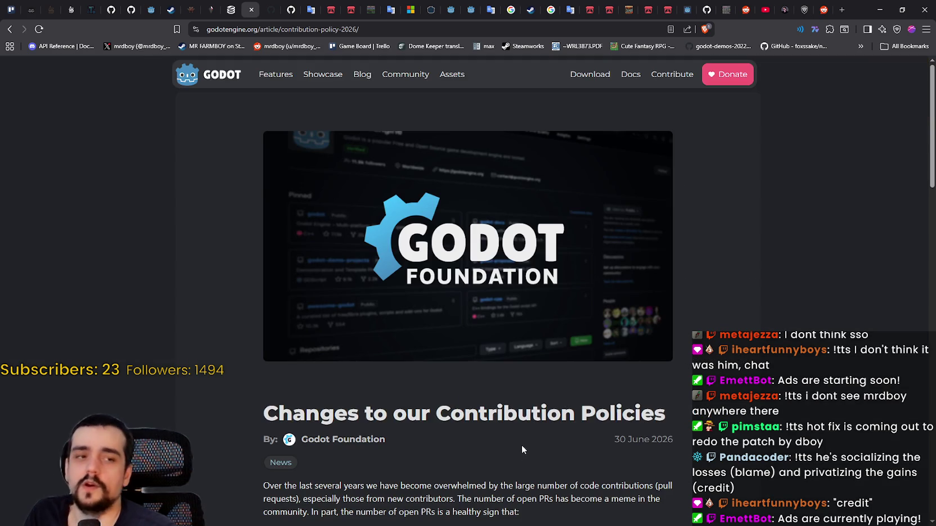
Skim the article, then return to the pull request #120249 tab.
scroll(544, 399, "down", 1)
scroll(545, 397, "up", 1)
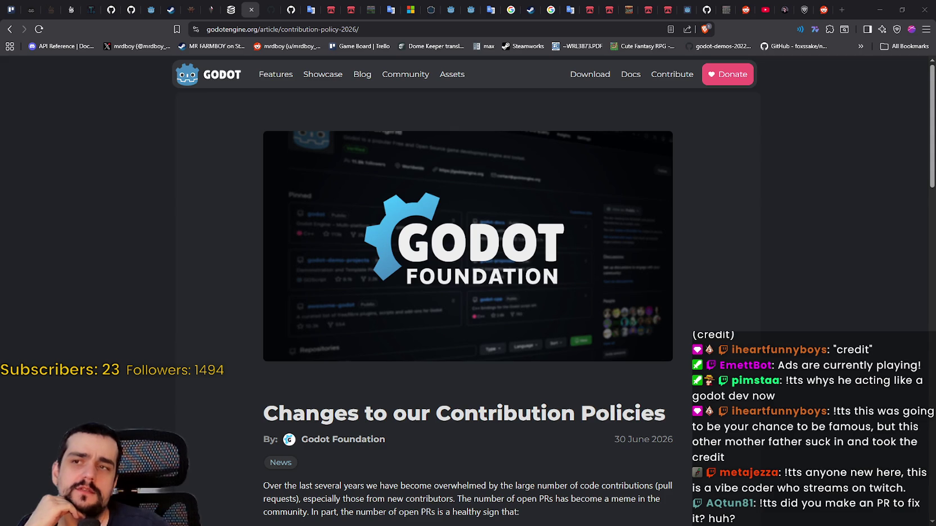
left_click(278, 8)
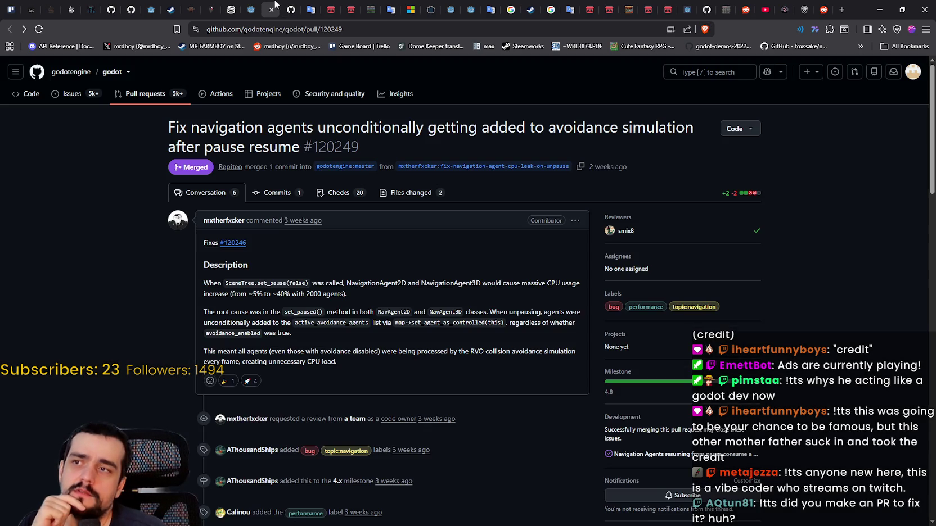
Open issue #120246 in a new tab and switch to it.
left_click(291, 8)
left_click(274, 7)
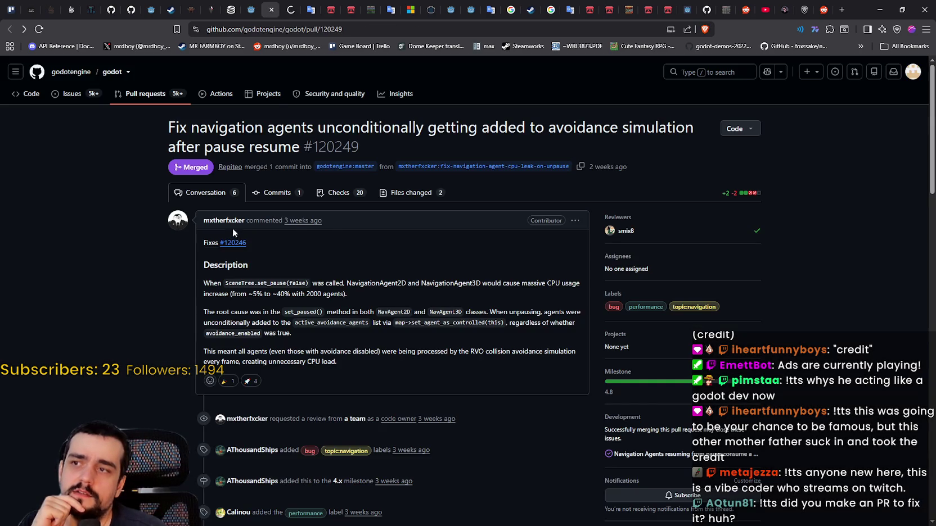
right_click(237, 245)
left_click(256, 256)
left_click(295, 7)
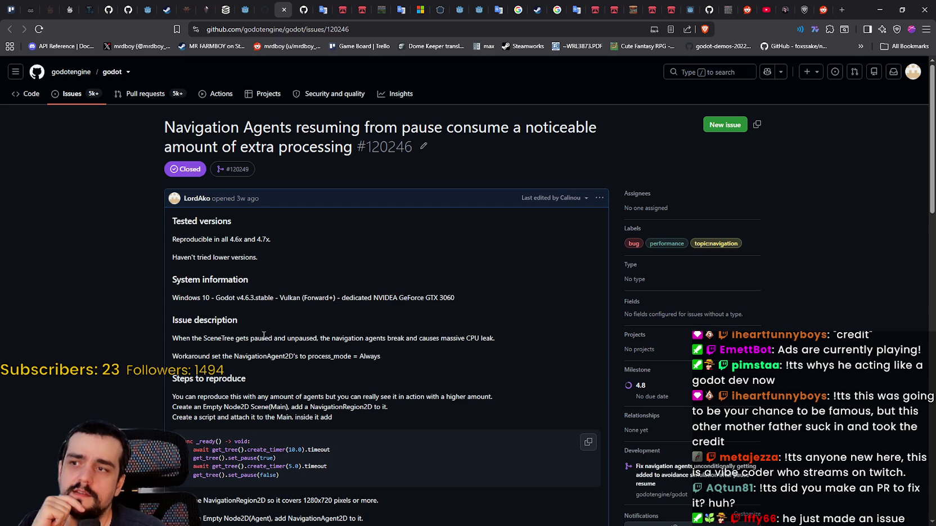
Select the issue title, then scroll between the comment box and Steps to reproduce.
scroll(263, 332, "down", 2)
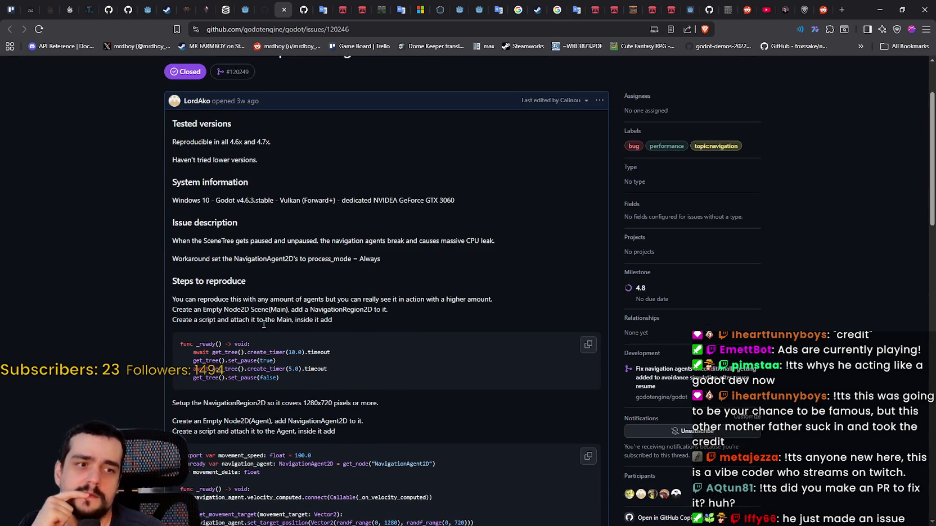
scroll(263, 323, "up", 2)
left_click_drag(175, 129, 489, 143)
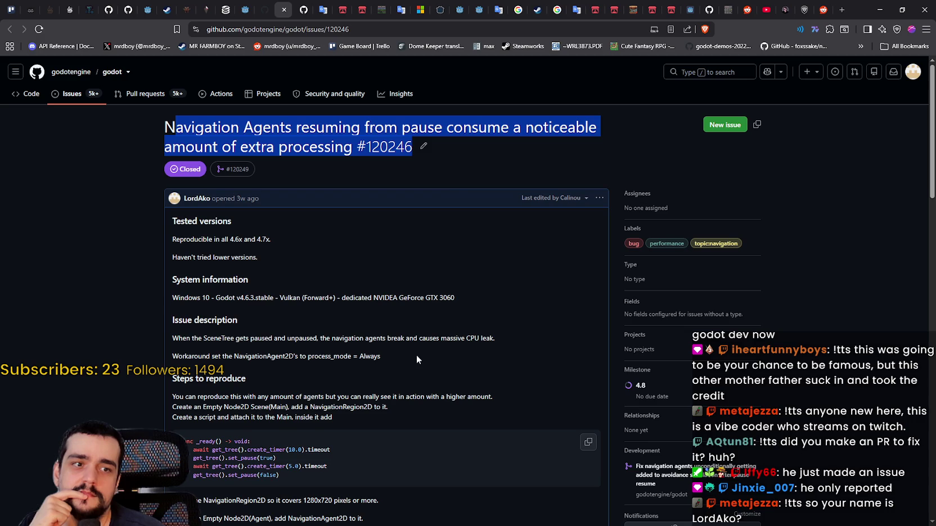
scroll(416, 354, "down", 2)
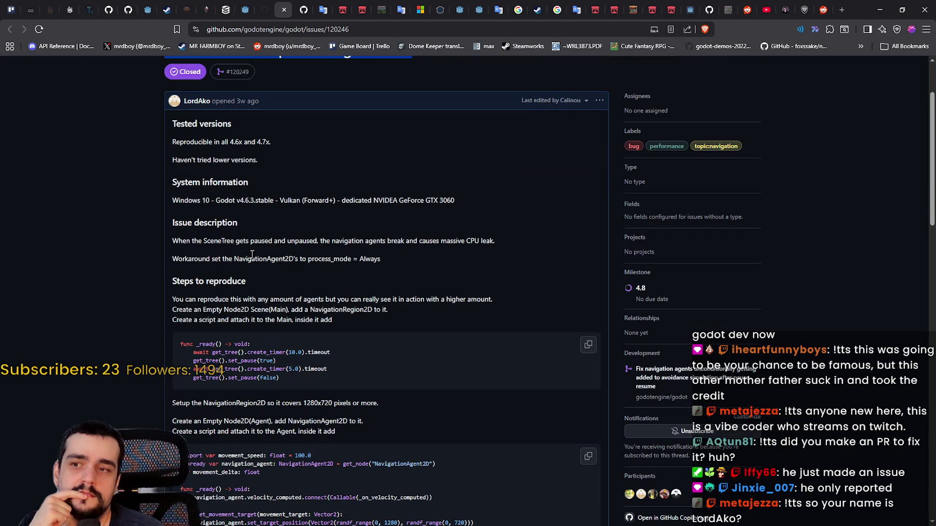
scroll(462, 394, "down", 10)
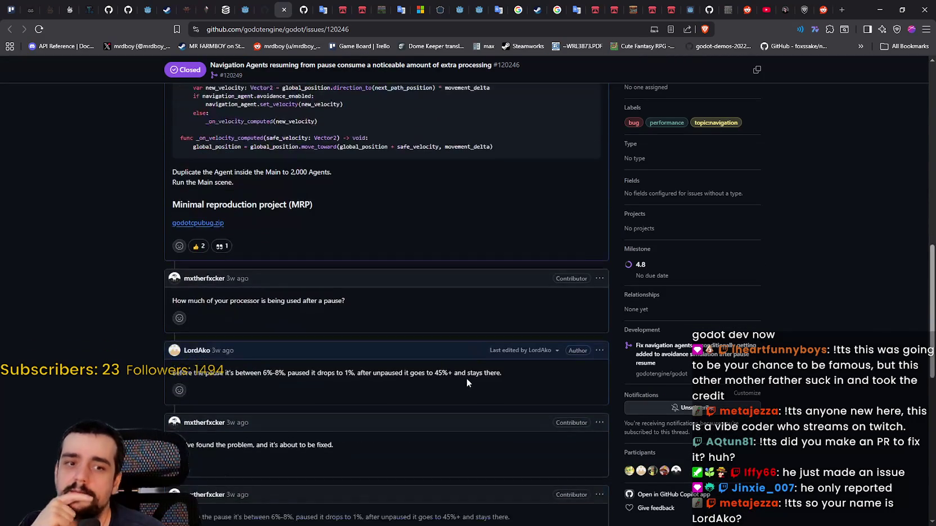
scroll(450, 357, "up", 3)
scroll(448, 357, "down", 15)
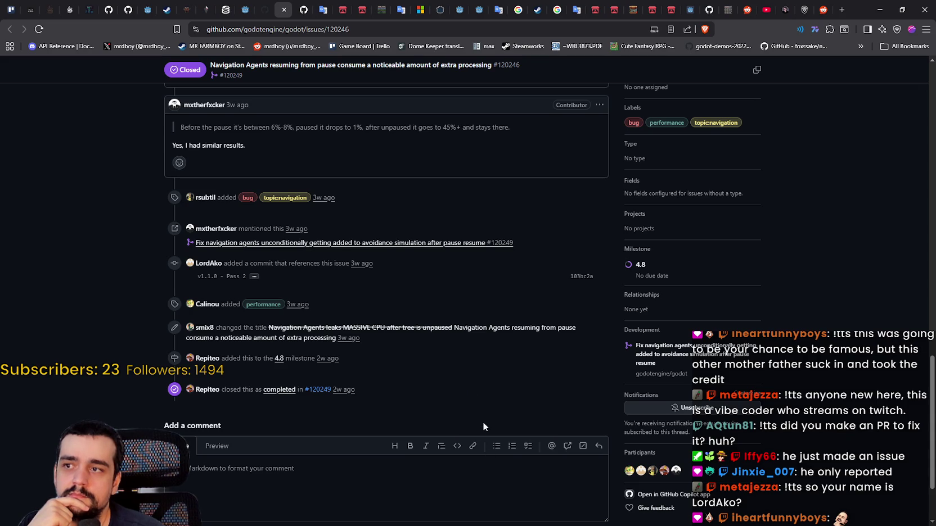
scroll(482, 420, "up", 3)
scroll(481, 418, "down", 5)
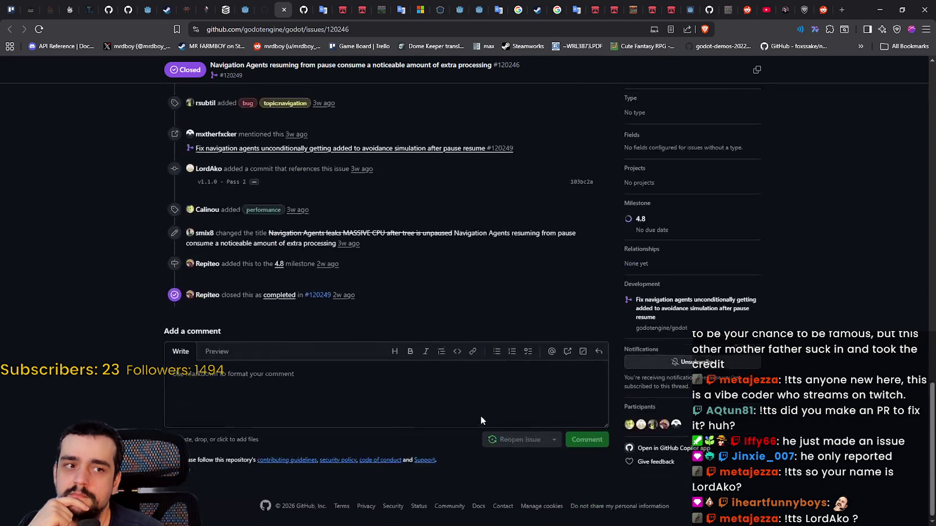
scroll(480, 417, "up", 15)
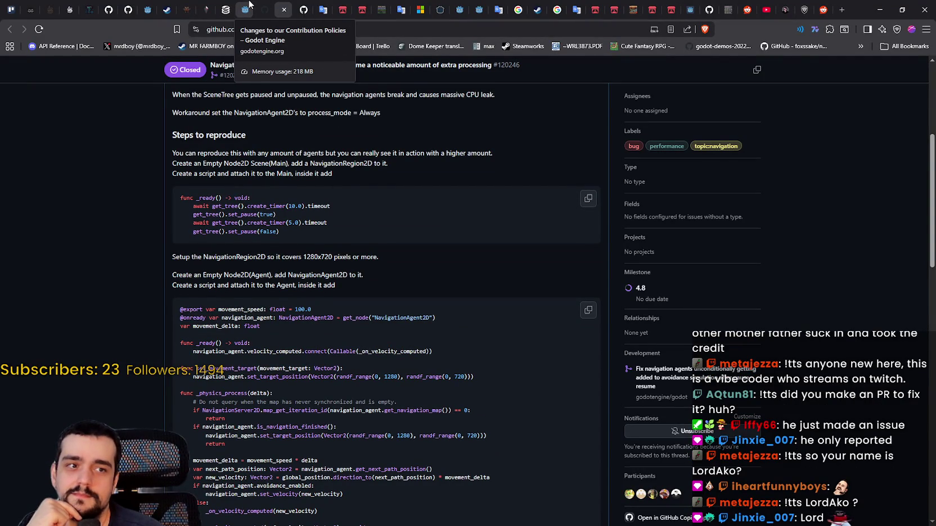
Switch to the Contribution Policies article and scroll through it.
left_click(249, 5)
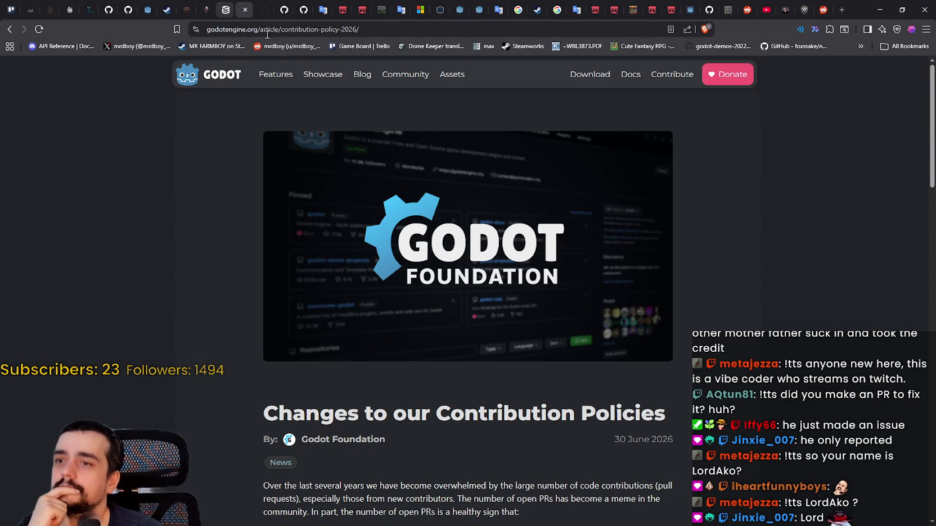
scroll(468, 302, "down", 1)
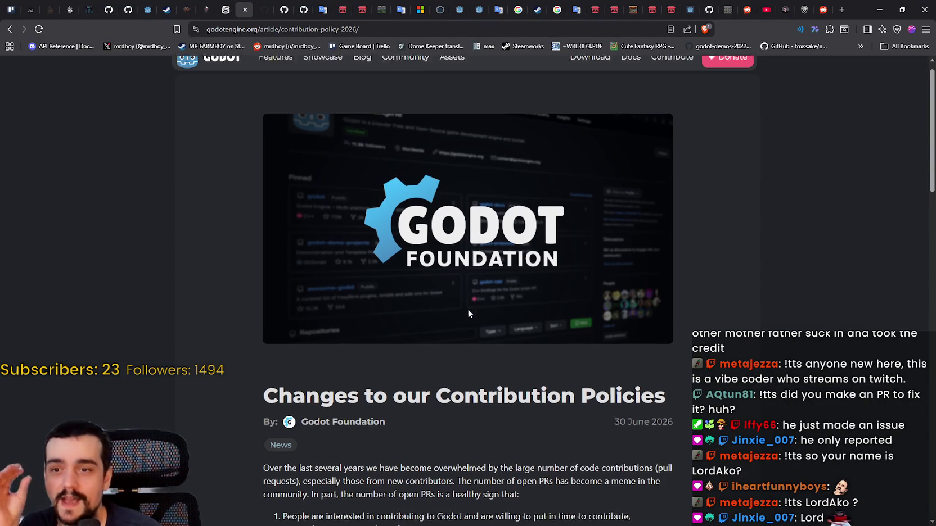
scroll(450, 318, "down", 2)
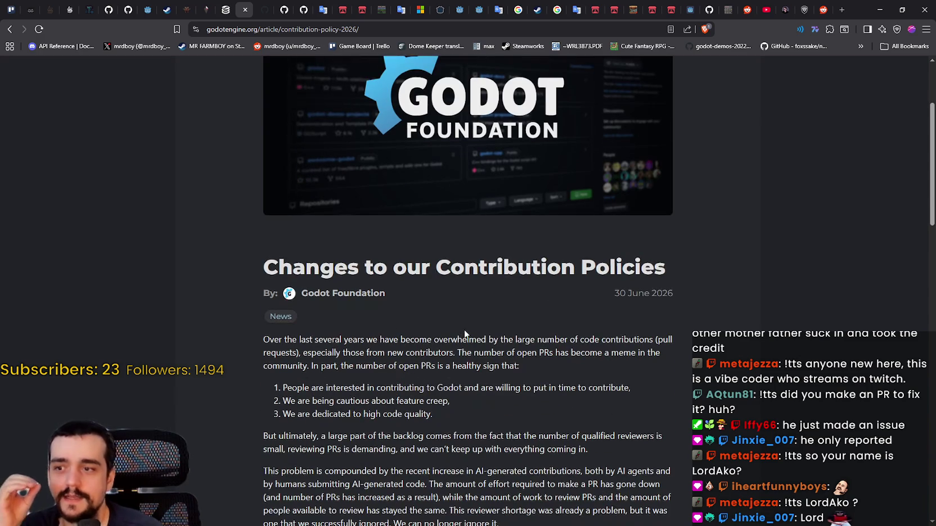
scroll(487, 315, "down", 4)
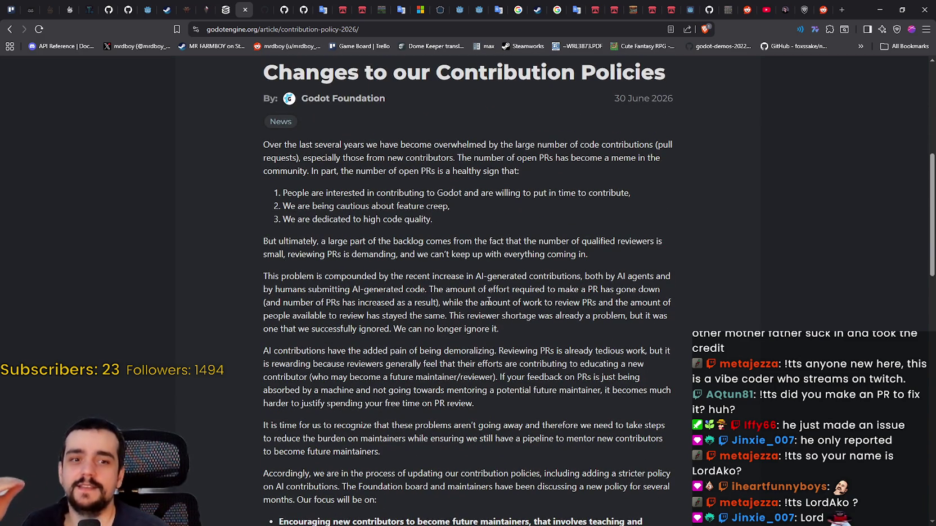
scroll(475, 275, "up", 2)
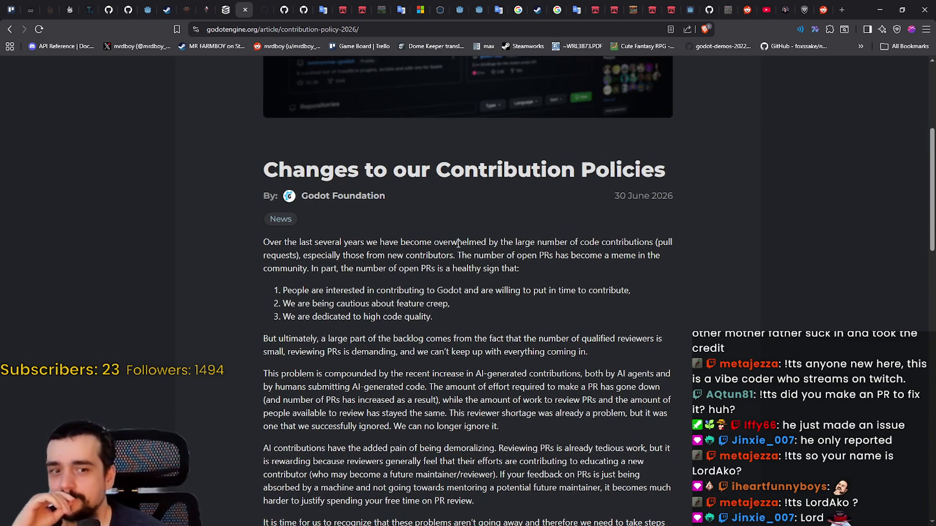
scroll(460, 227, "down", 1)
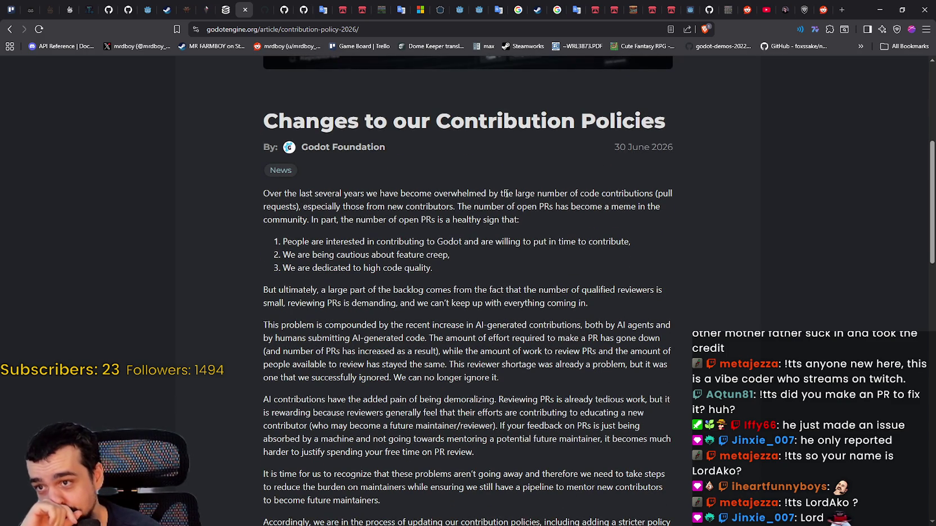
Select the opening paragraph through the first list item, then deselect it.
left_click_drag(264, 193, 645, 192)
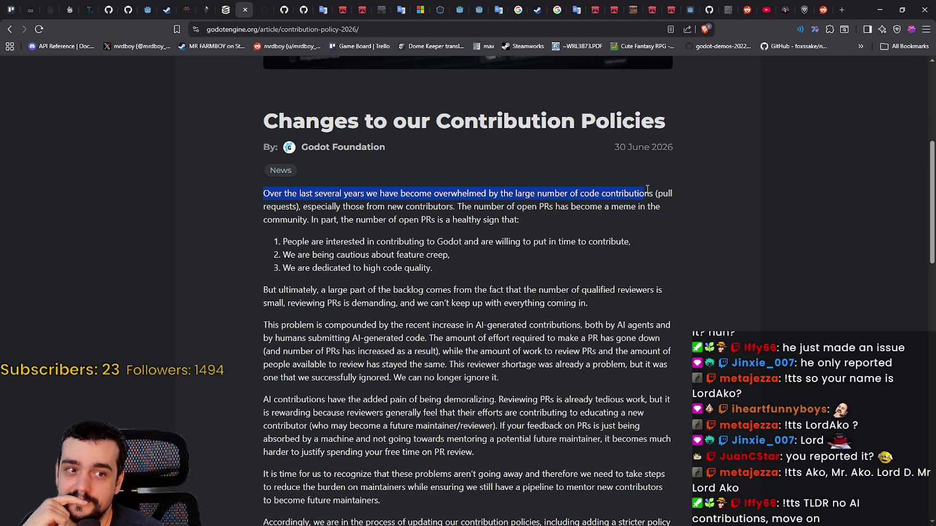
left_click_drag(647, 189, 666, 243)
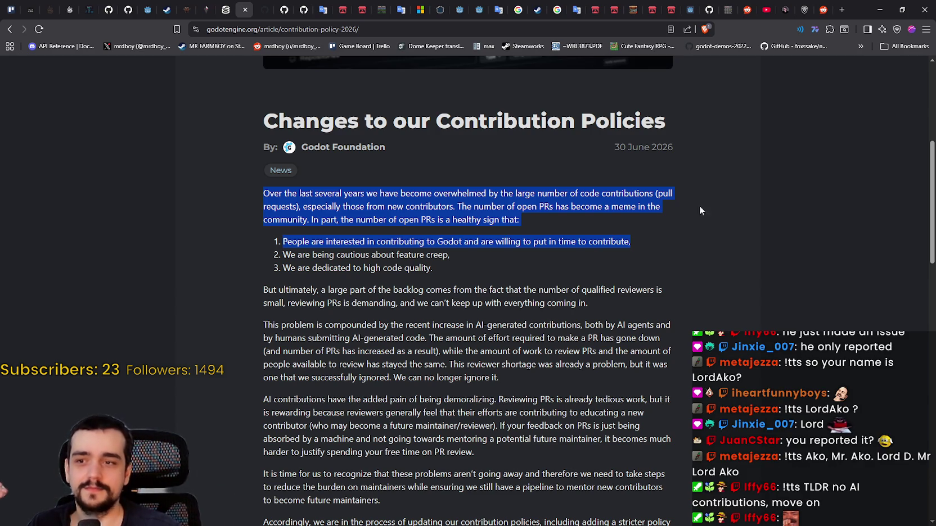
left_click(331, 281)
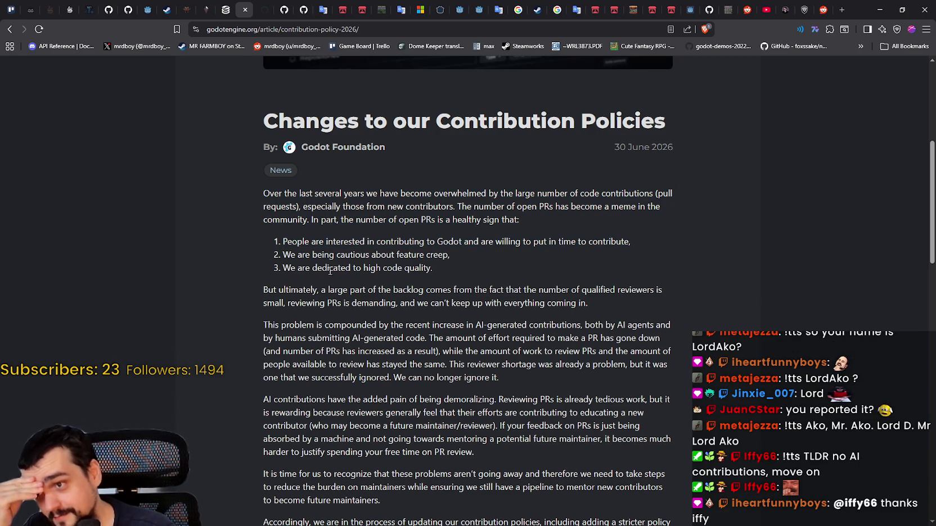
left_click_drag(285, 251, 470, 251)
left_click(447, 274)
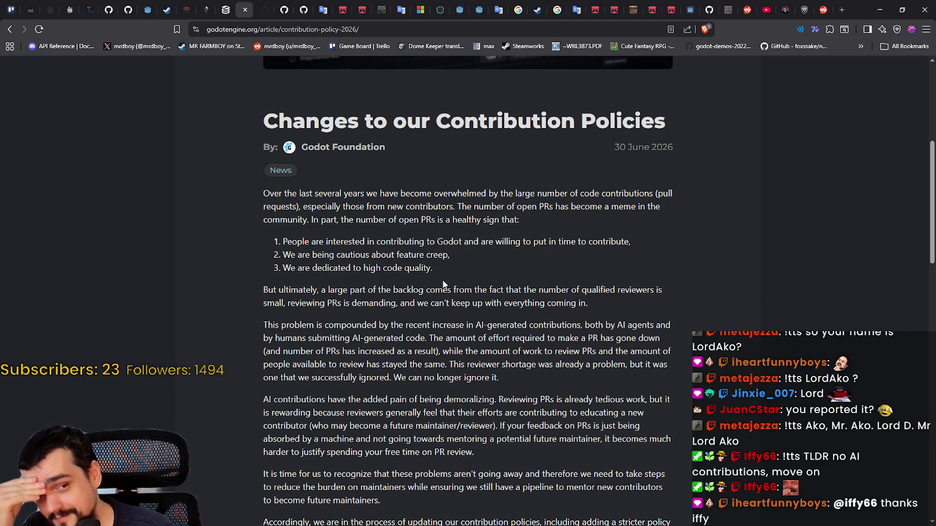
left_click(449, 255)
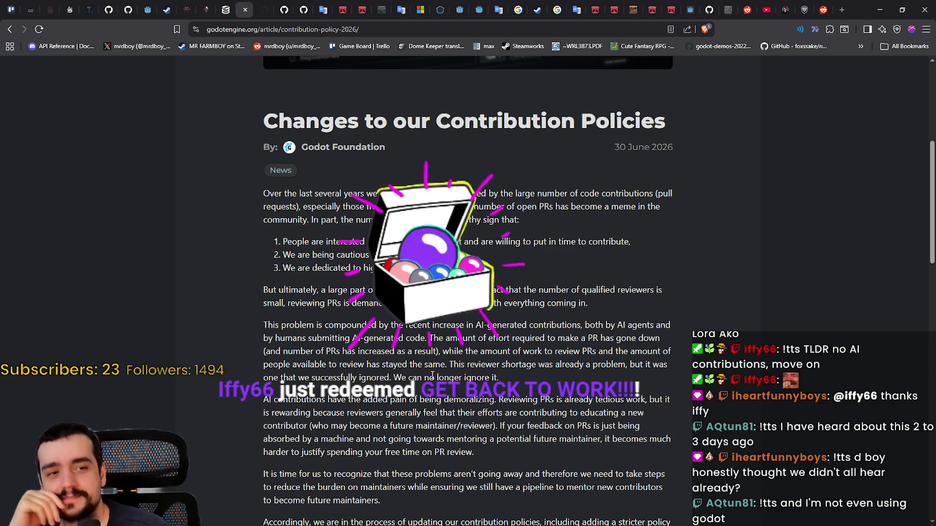
scroll(434, 368, "down", 2)
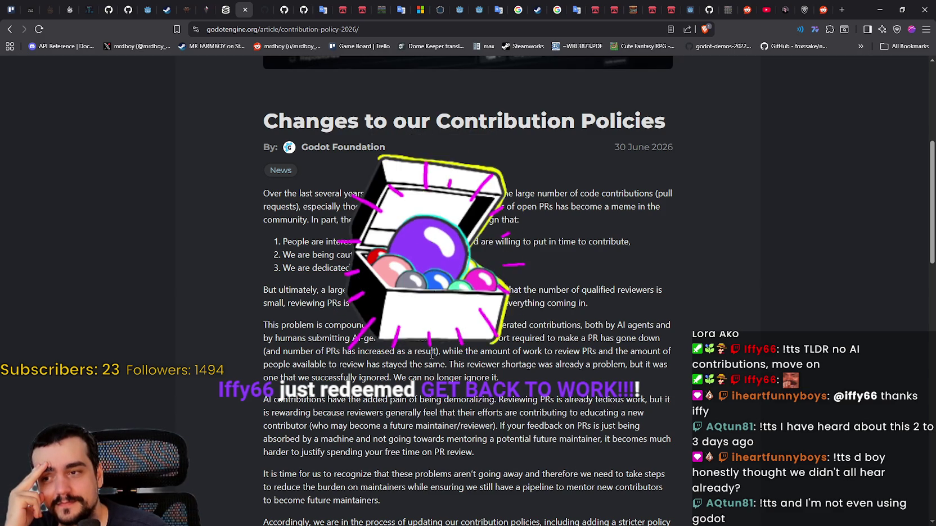
scroll(434, 369, "up", 2)
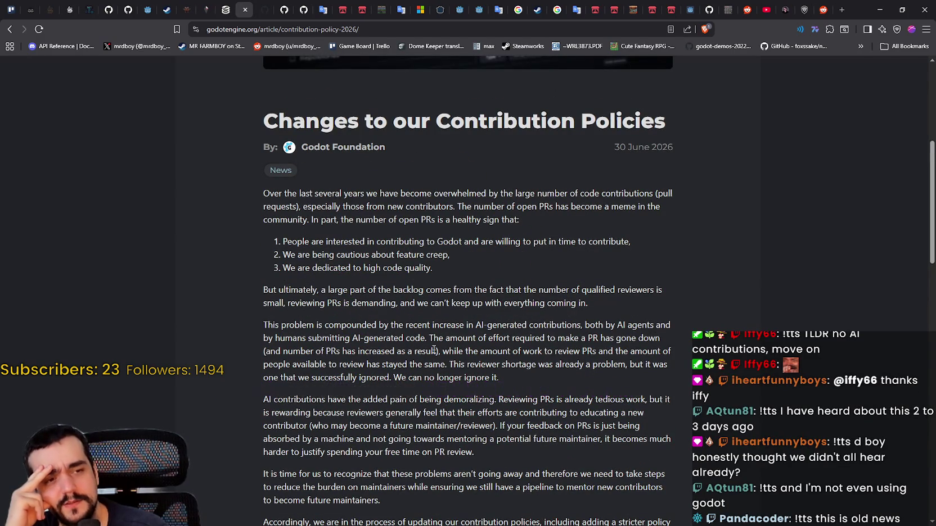
scroll(434, 350, "up", 3)
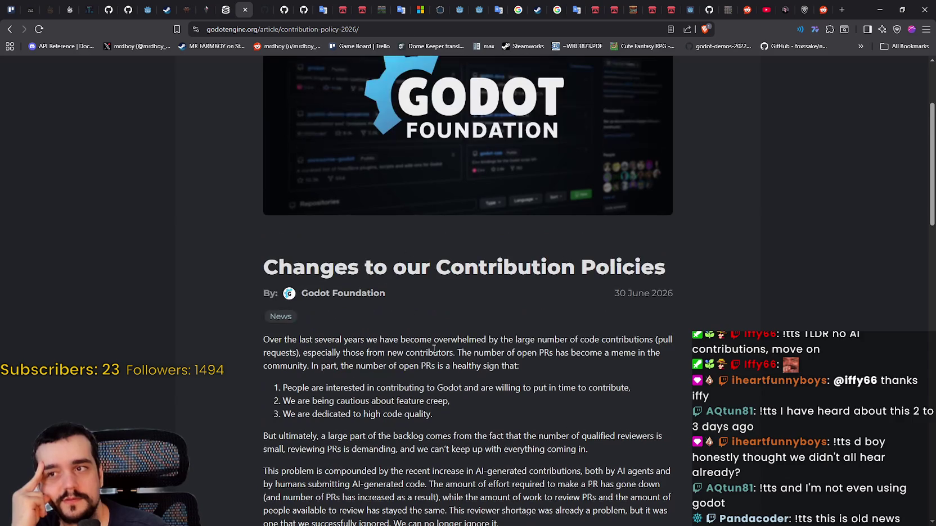
scroll(434, 350, "down", 1)
scroll(434, 350, "down", 1)
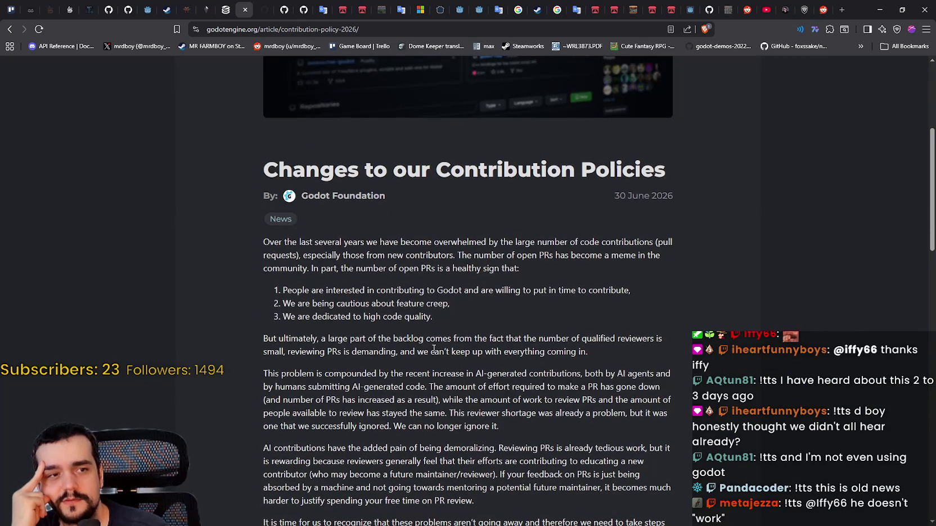
scroll(434, 350, "down", 2)
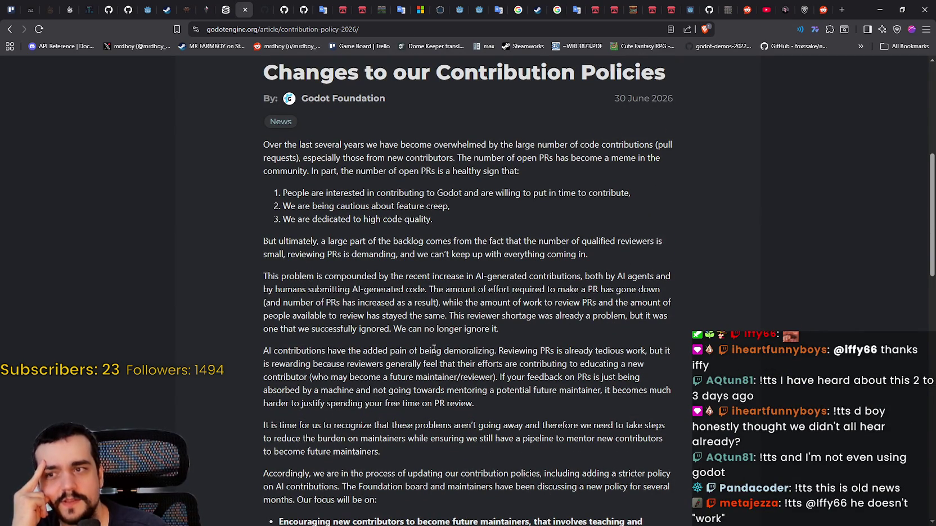
scroll(433, 350, "up", 1)
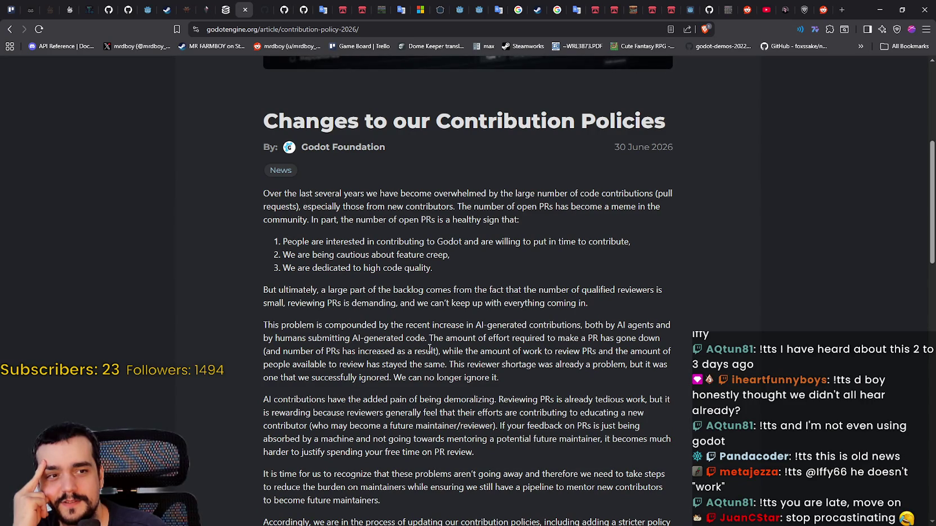
scroll(418, 358, "down", 2)
scroll(418, 358, "down", 7)
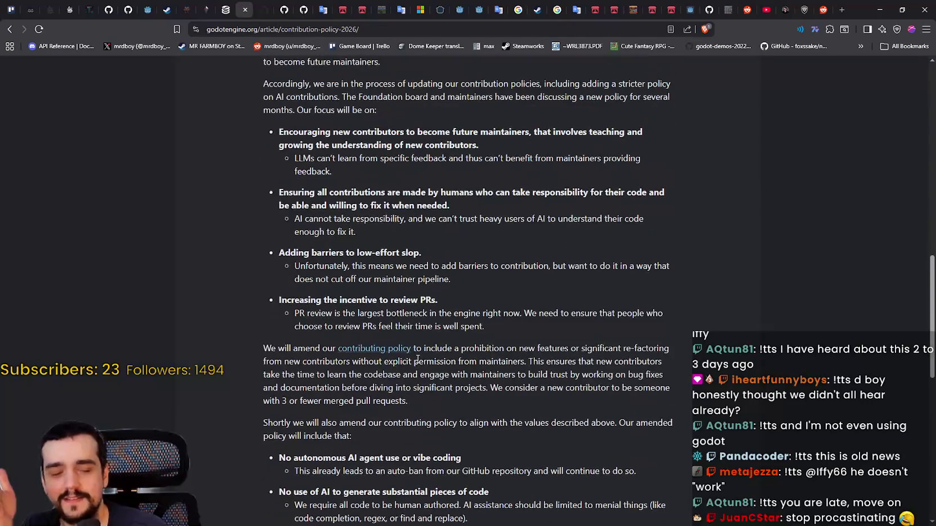
scroll(418, 358, "down", 7)
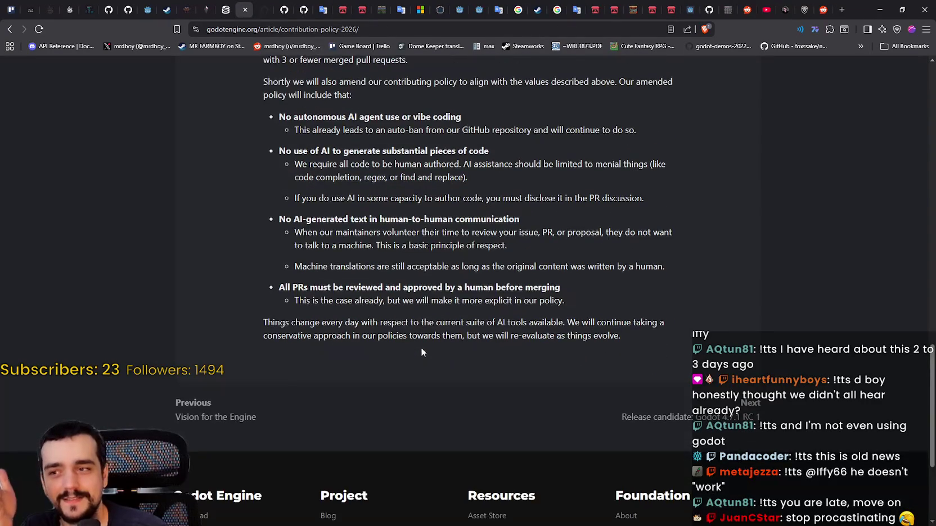
scroll(421, 352, "up", 20)
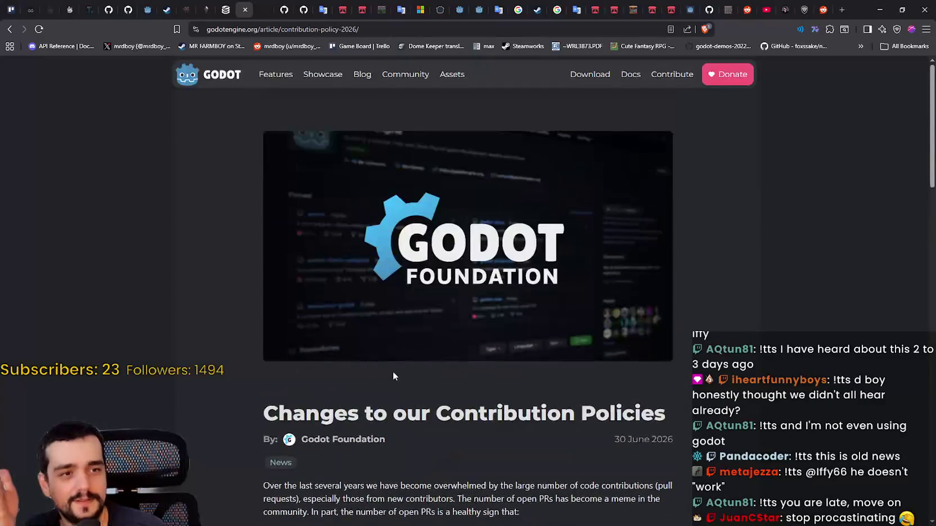
scroll(392, 373, "down", 11)
scroll(390, 372, "up", 11)
scroll(389, 372, "down", 8)
scroll(392, 367, "down", 9)
scroll(393, 367, "up", 3)
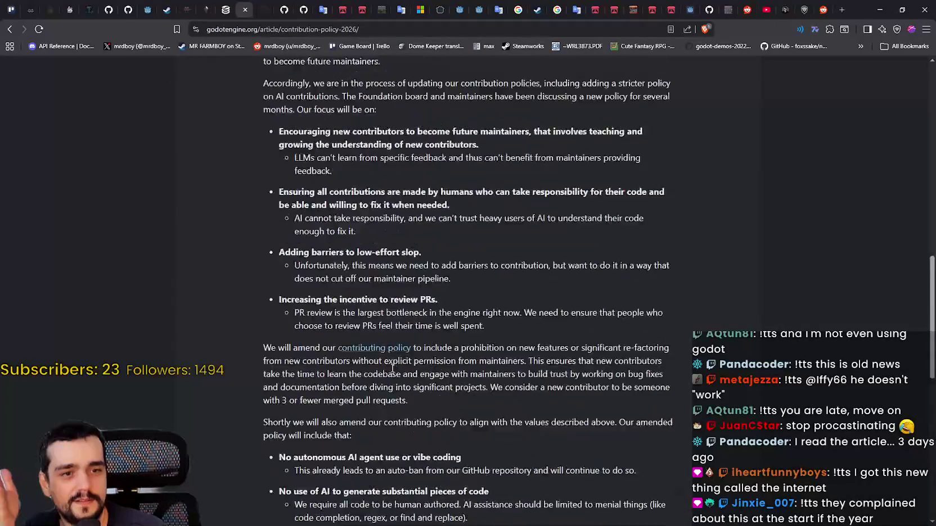
scroll(392, 366, "down", 8)
scroll(391, 367, "up", 12)
scroll(390, 366, "up", 2)
scroll(387, 366, "down", 2)
scroll(384, 366, "up", 5)
scroll(389, 367, "up", 5)
scroll(386, 366, "down", 5)
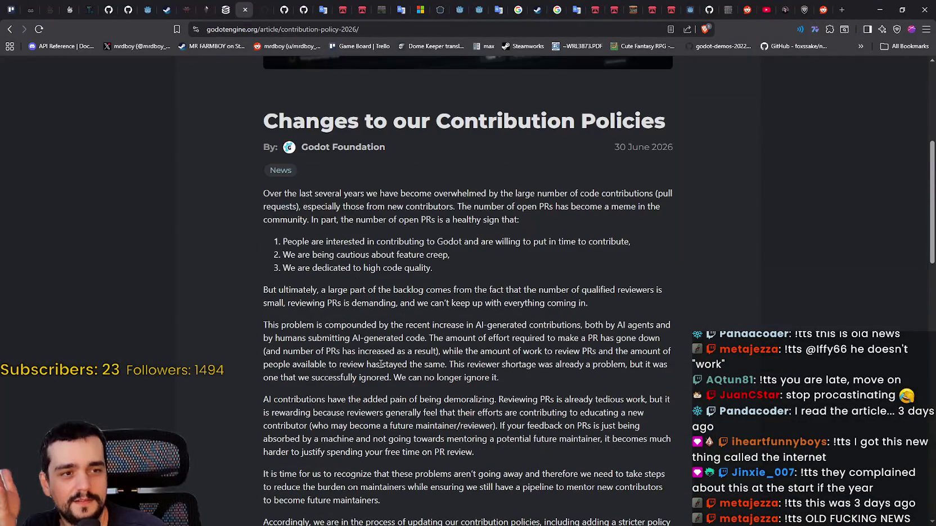
scroll(378, 363, "up", 4)
scroll(374, 360, "down", 7)
scroll(371, 357, "up", 6)
scroll(370, 357, "down", 13)
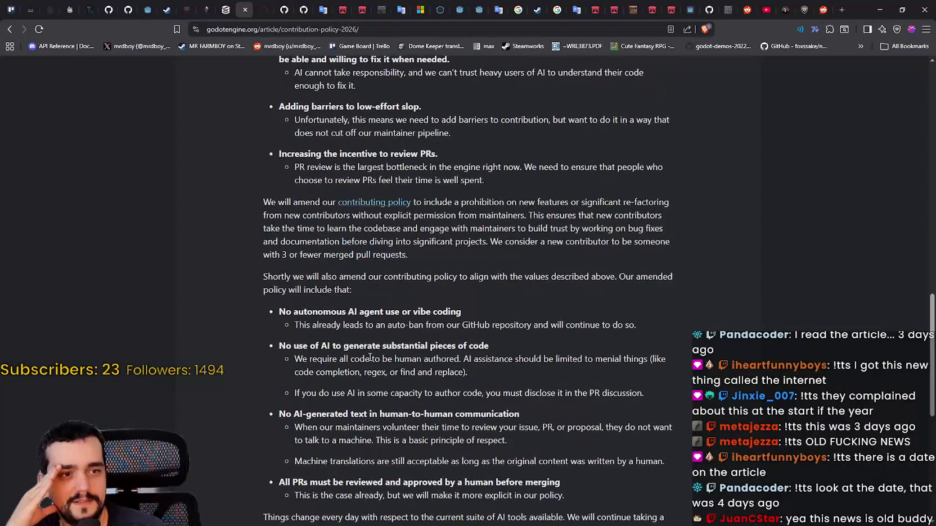
scroll(370, 358, "up", 11)
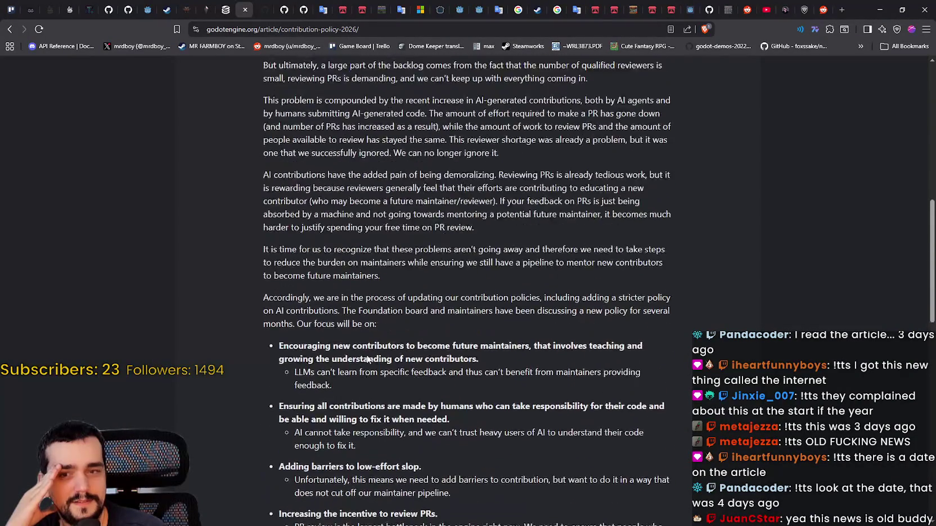
scroll(366, 354, "up", 2)
scroll(366, 354, "down", 2)
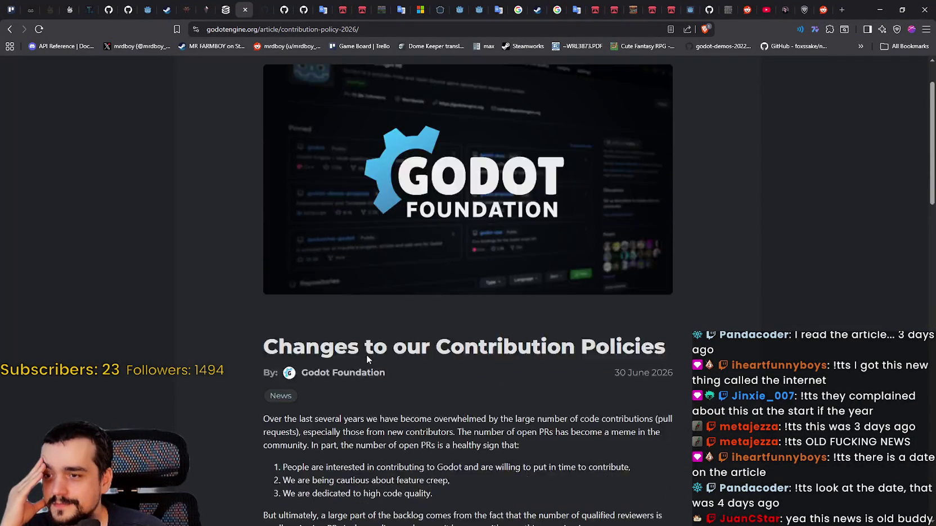
mouse_move(615, 287)
left_mouse_down()
mouse_move(784, 307)
mouse_move(684, 290)
left_mouse_up()
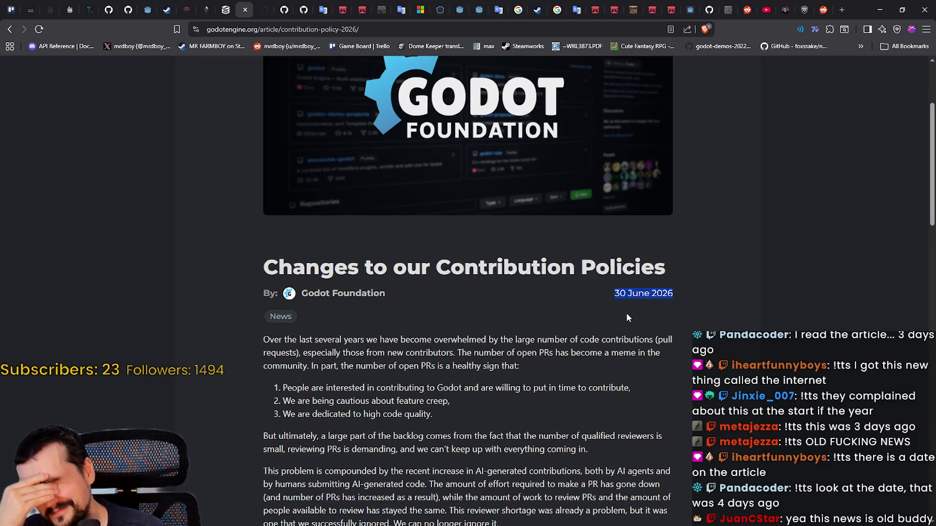
scroll(557, 318, "down", 5)
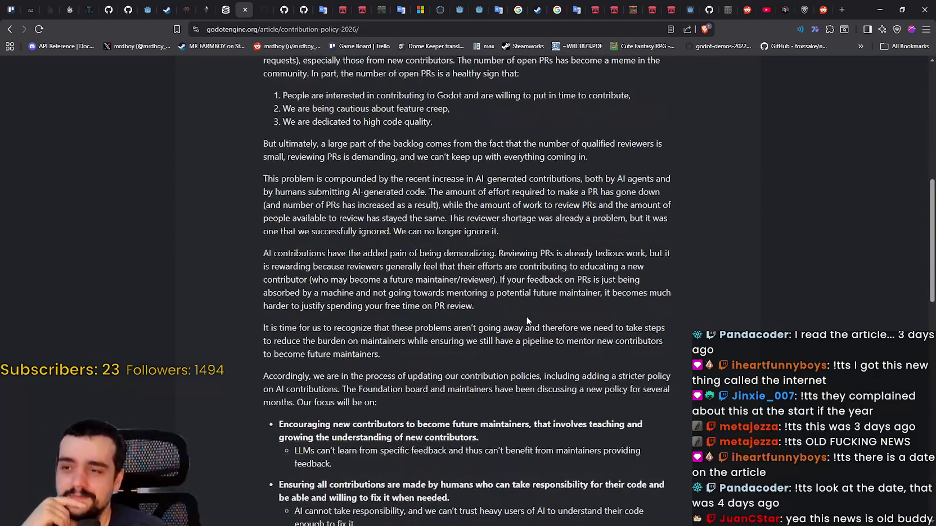
scroll(526, 321, "down", 5)
scroll(527, 317, "down", 4)
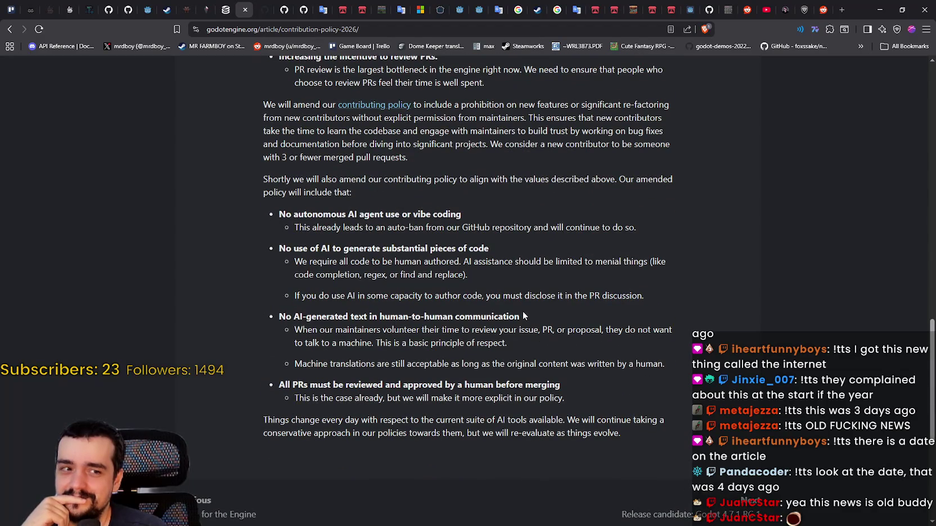
scroll(493, 329, "down", 2)
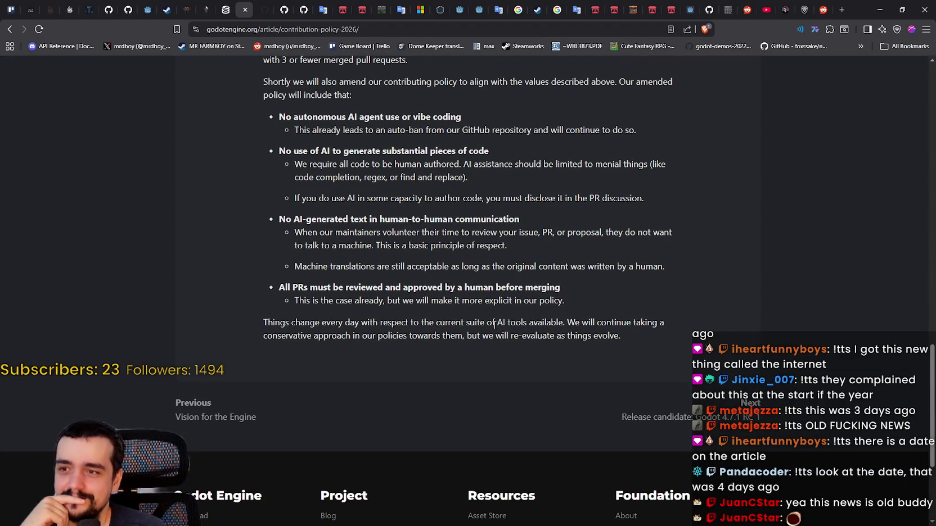
scroll(518, 430, "up", 4)
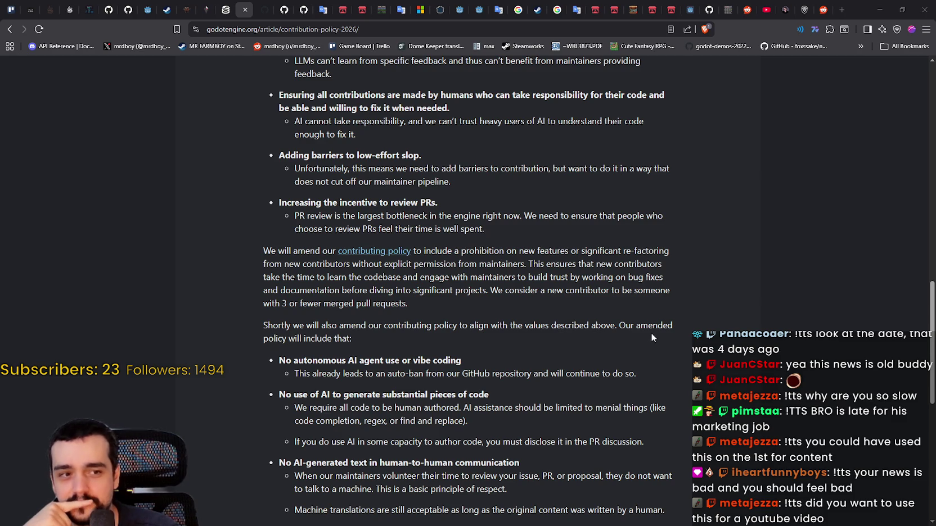
scroll(658, 388, "down", 3)
scroll(661, 360, "up", 4)
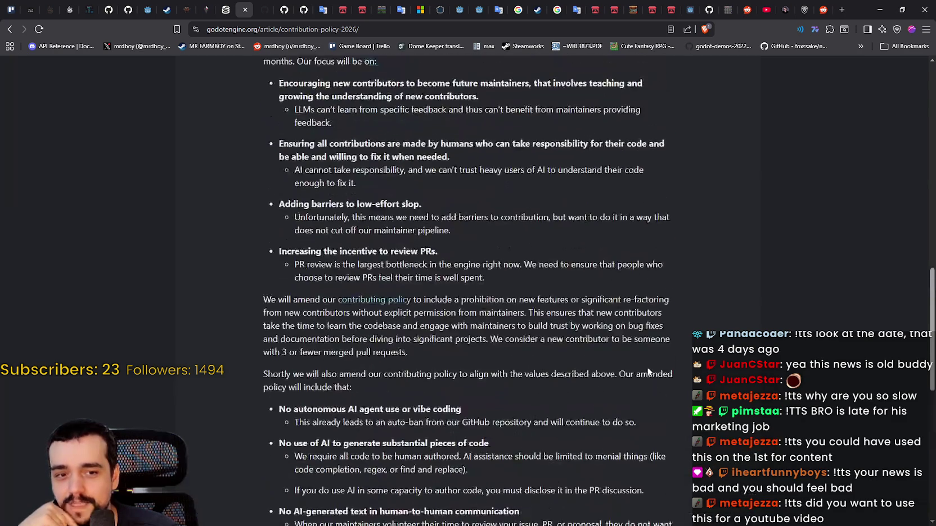
scroll(648, 373, "up", 6)
scroll(630, 364, "down", 5)
scroll(479, 192, "up", 3)
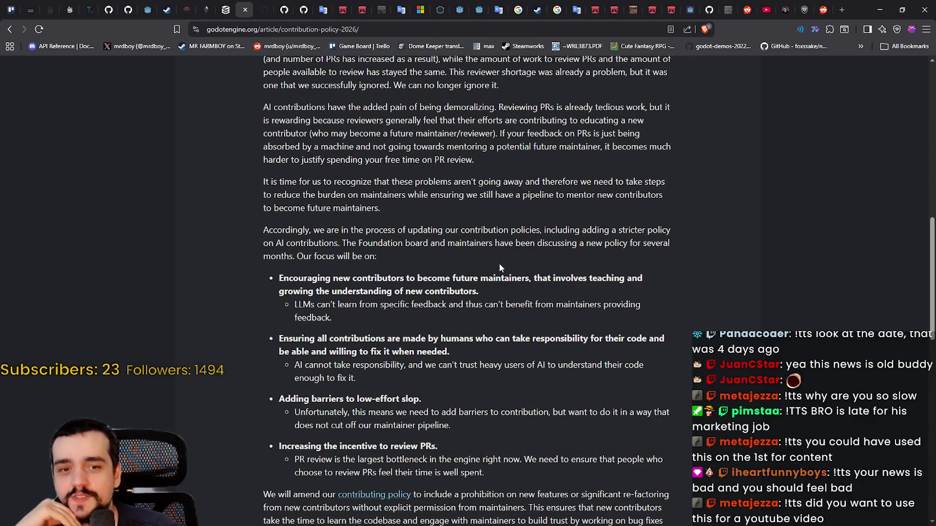
Switch to MR FARMBOY's SteamDB charts page and dismiss a stray context menu.
left_click(231, 6)
right_click(782, 318)
left_click(834, 350)
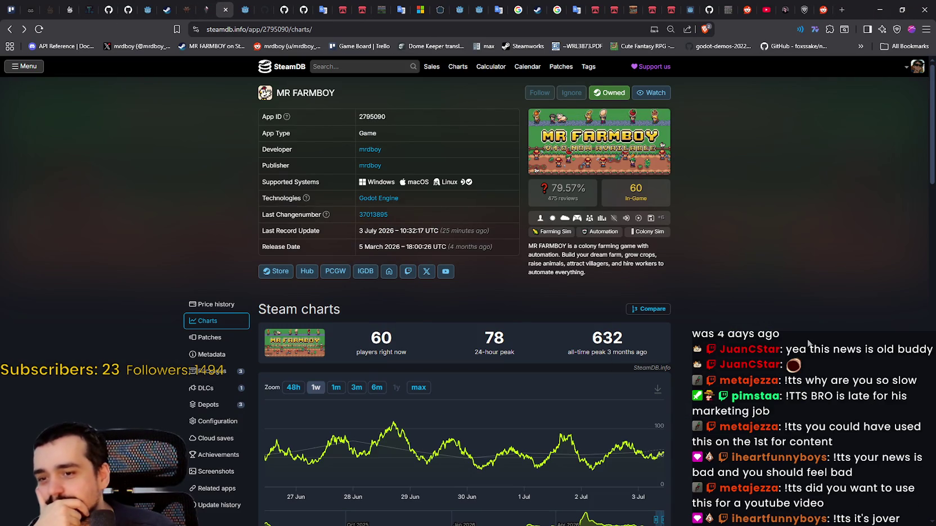
Minimize the browser and drag the Scene dock divider down to show more nodes.
left_click(879, 9)
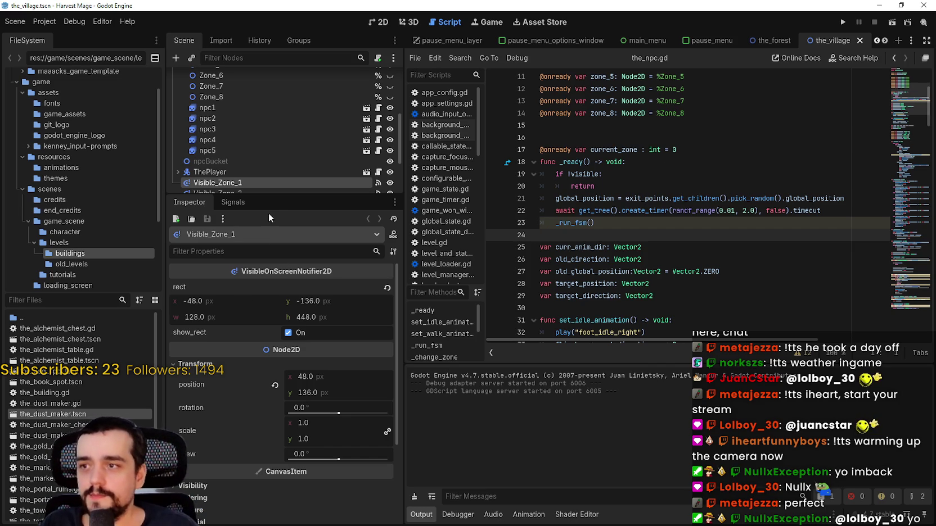
left_click_drag(263, 194, 264, 332)
Run Harvest Mage, move the debug window, continue into the village, and maximize the game.
scroll(266, 245, "up", 3)
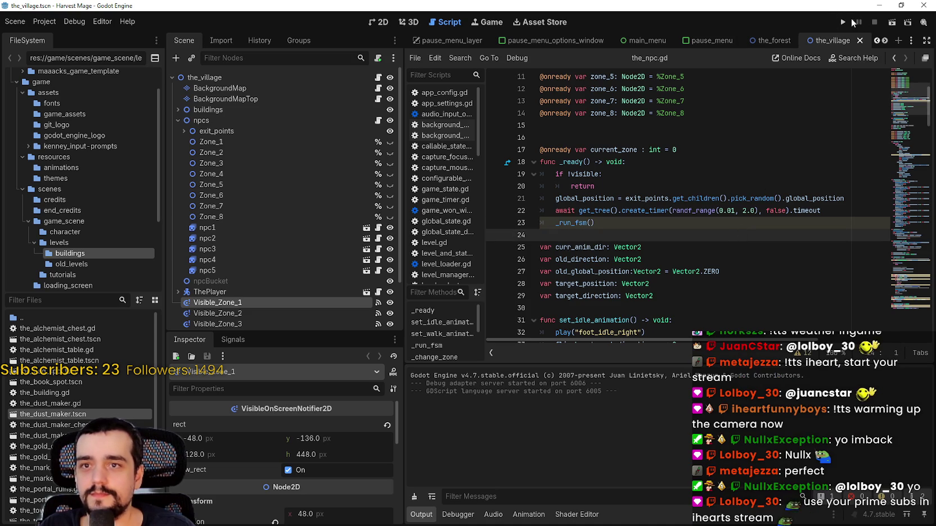
left_click(843, 22)
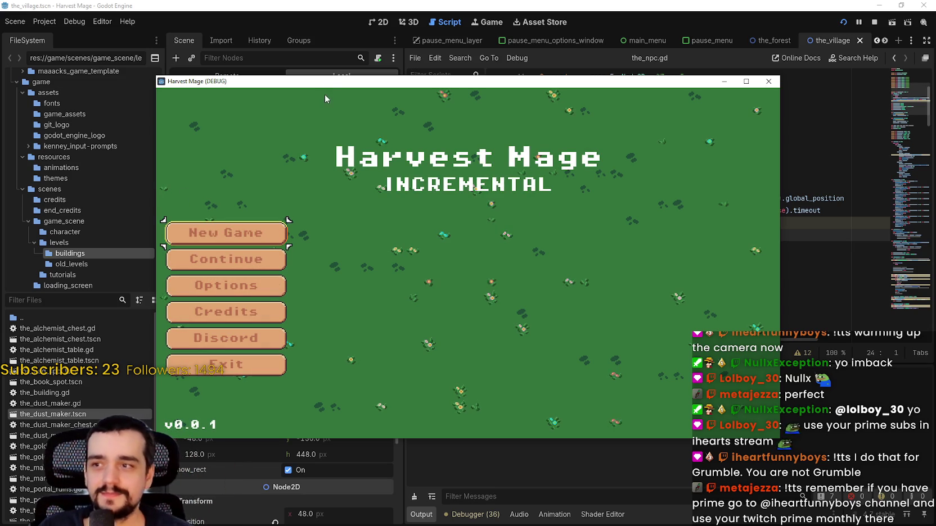
left_click_drag(324, 86, 353, 39)
left_click(262, 217)
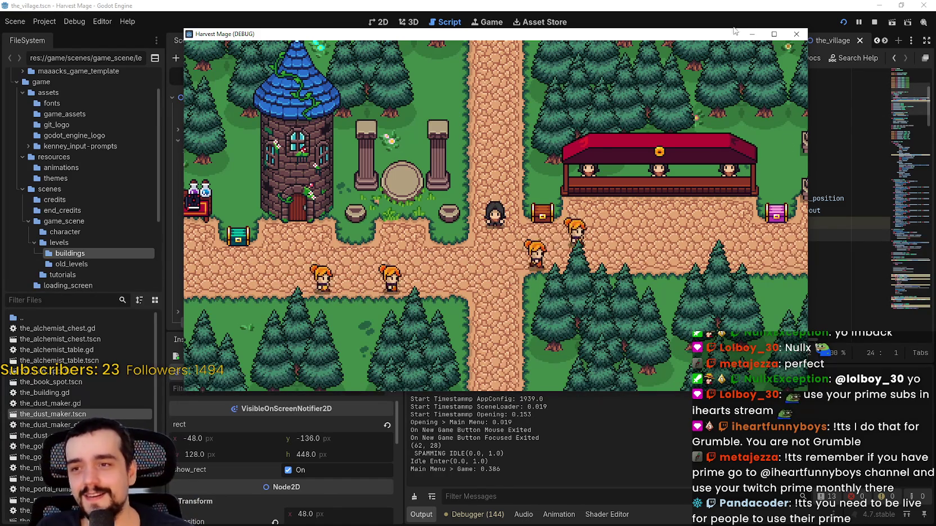
left_click(774, 33)
Walk the player right past the crystal pillars, back left to the chests, then up into the pillar circle.
key("d")
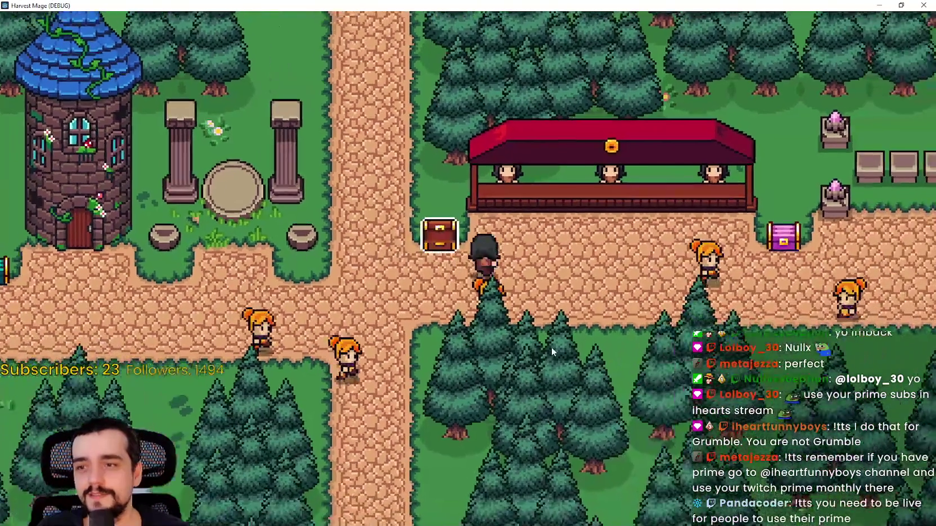
key("d")
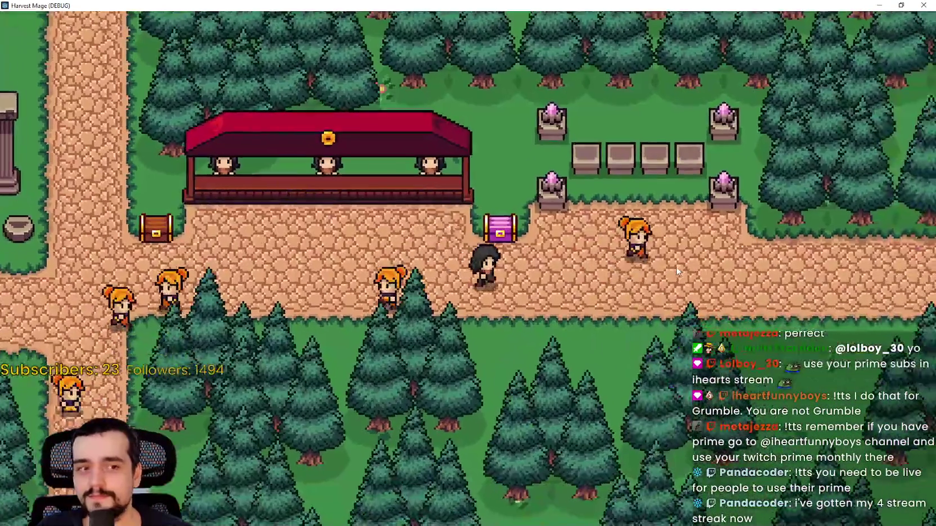
key("d")
key("a")
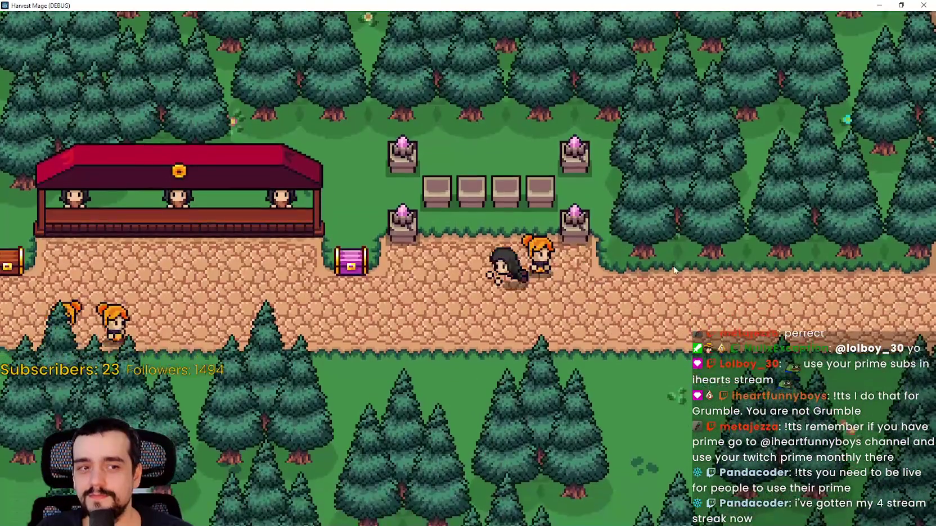
key("d")
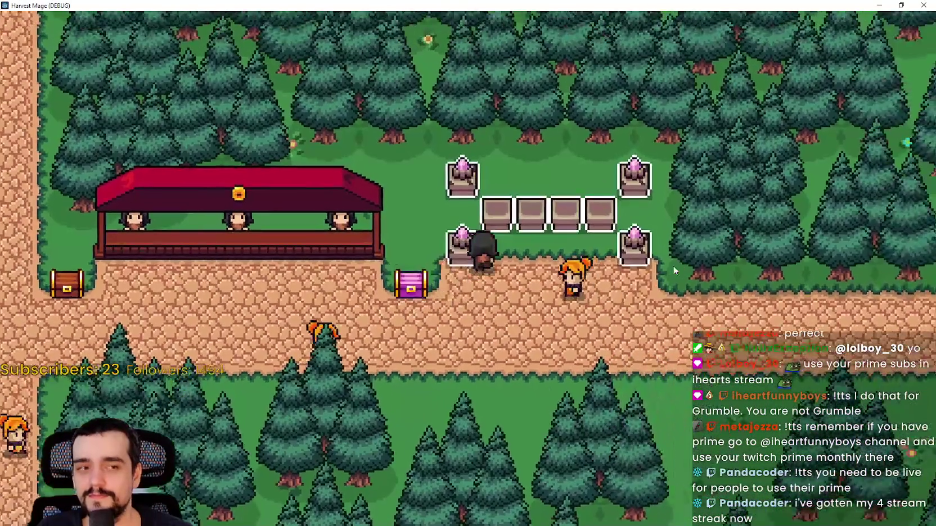
key("a")
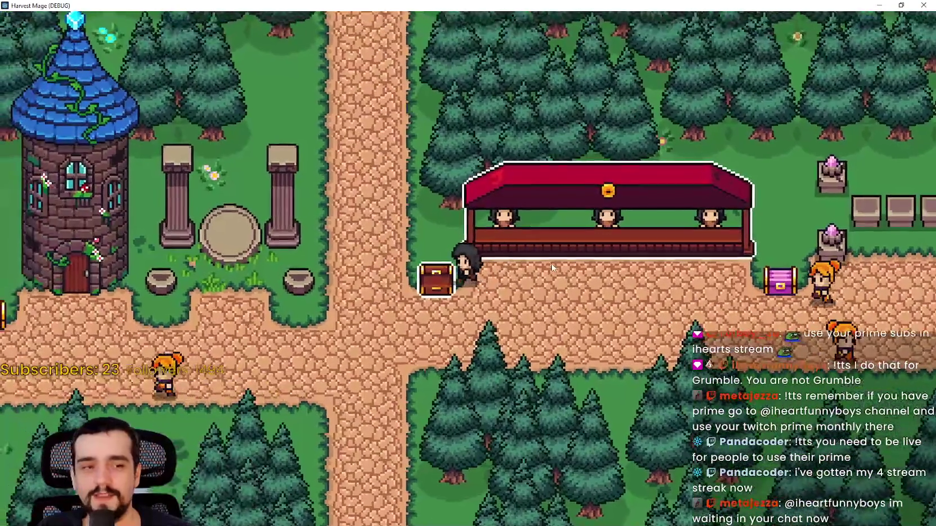
key("a")
key("w")
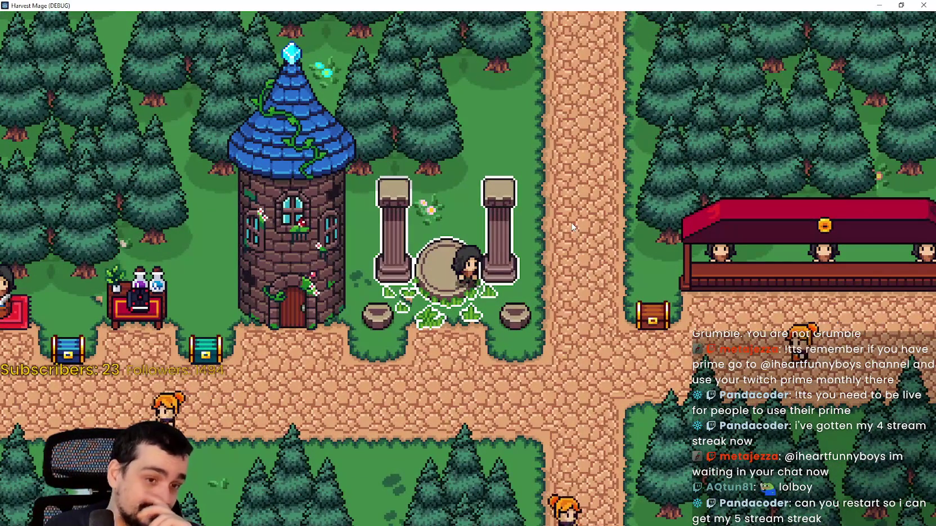
key("s")
key("w")
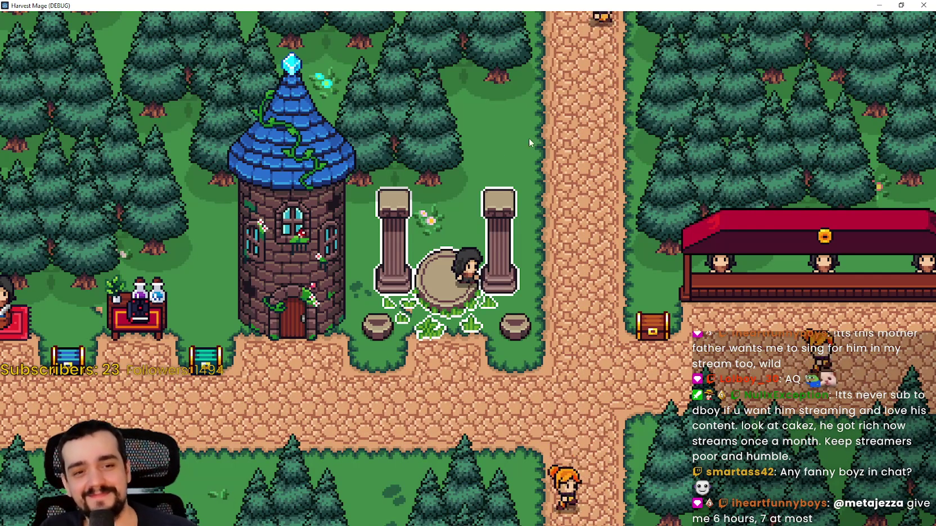
Walk the player down off the altar, right to the crossroads and up to the brown chest.
key("s")
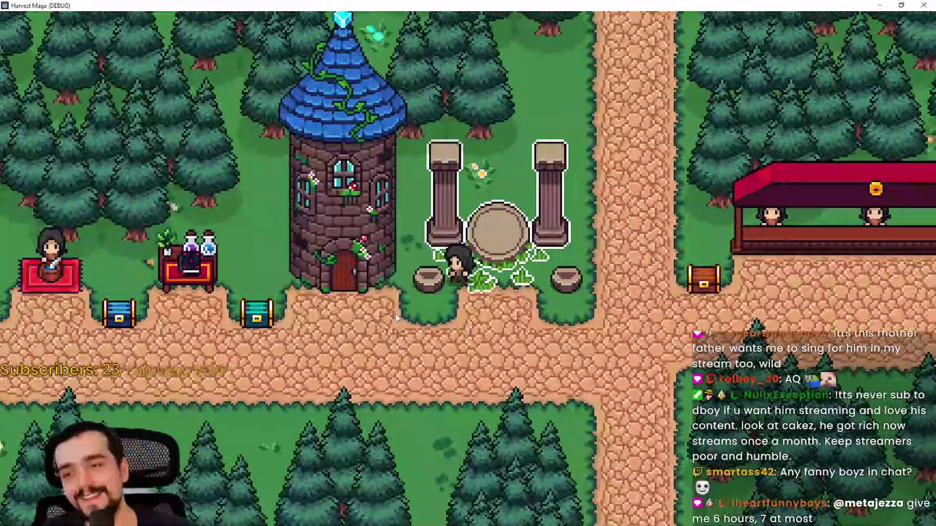
key("d")
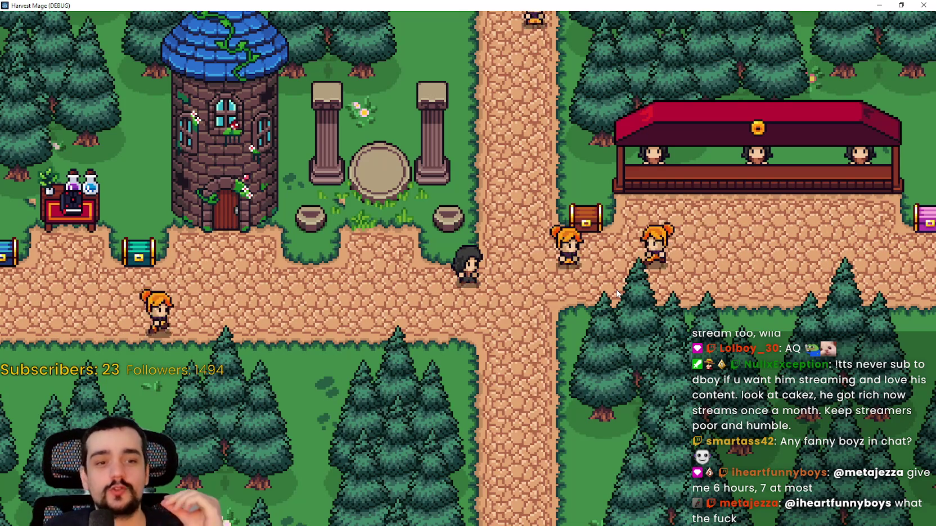
key("w")
key("d")
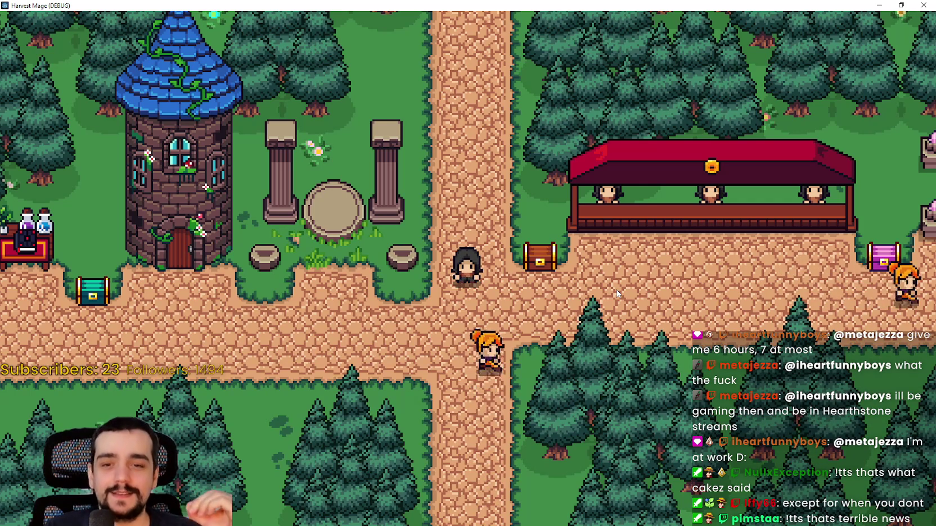
key("w")
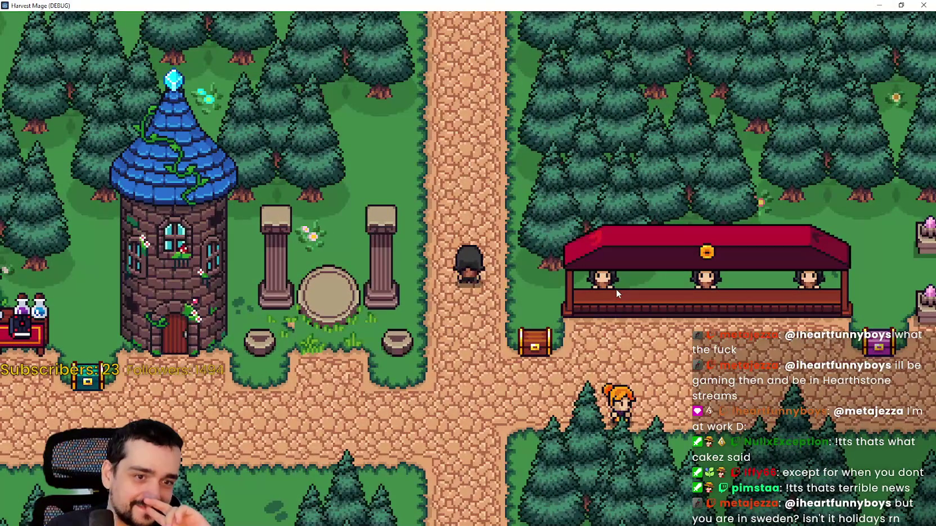
key("s")
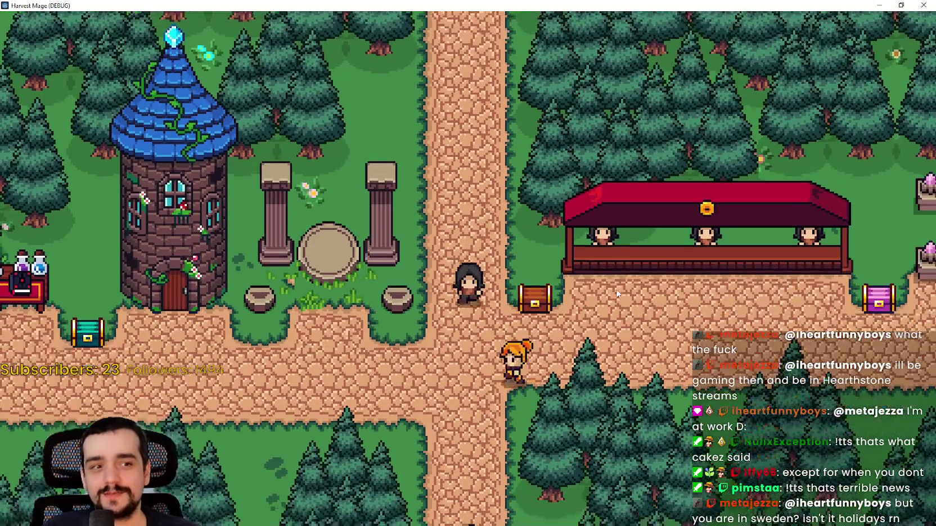
key("w")
key("d")
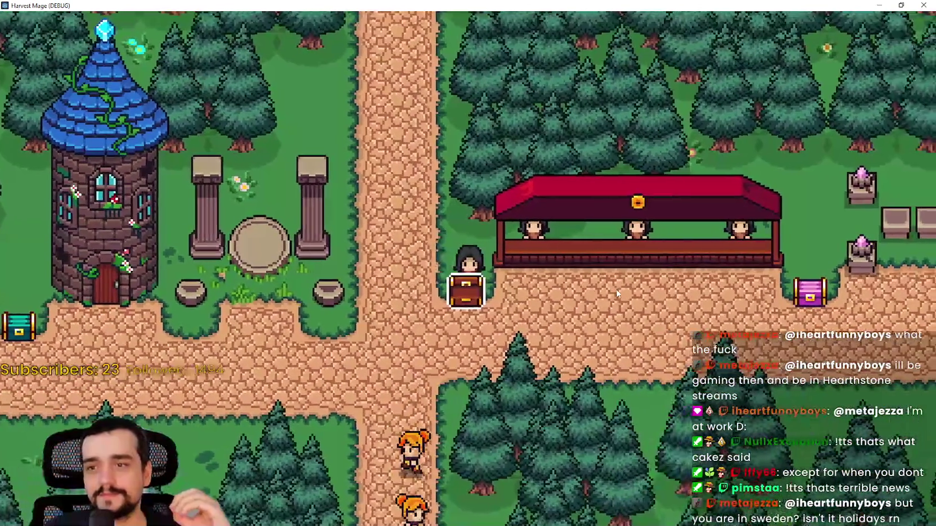
Walk west toward the tower and back and forth east along the crossing paths.
key("a")
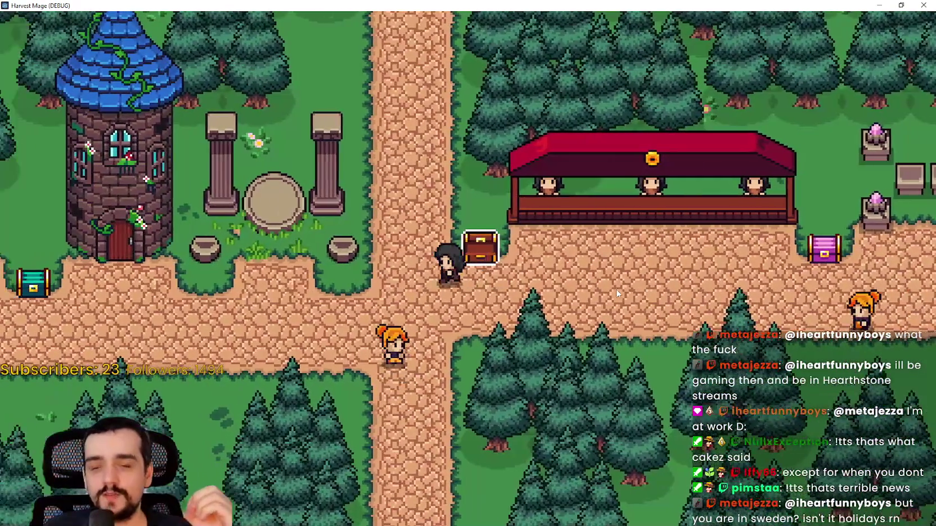
key("d")
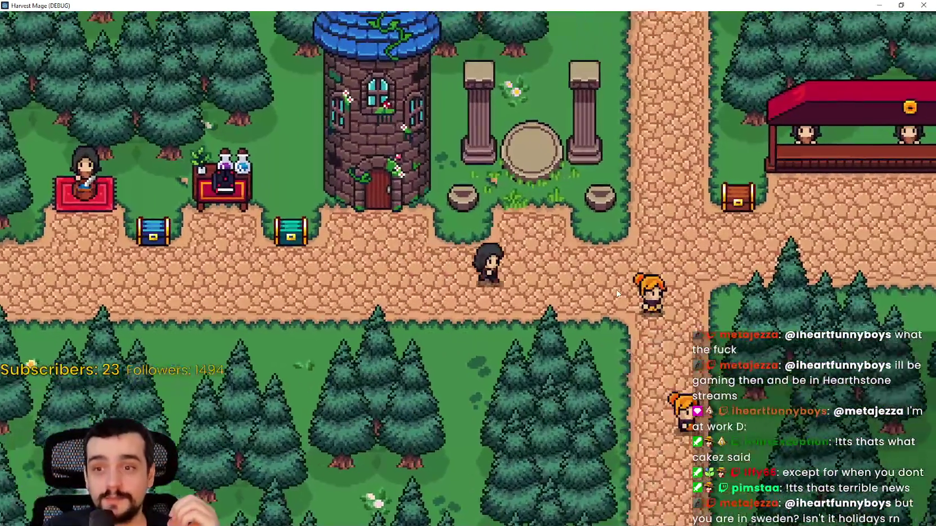
key("s")
key("w")
key("d")
key("a")
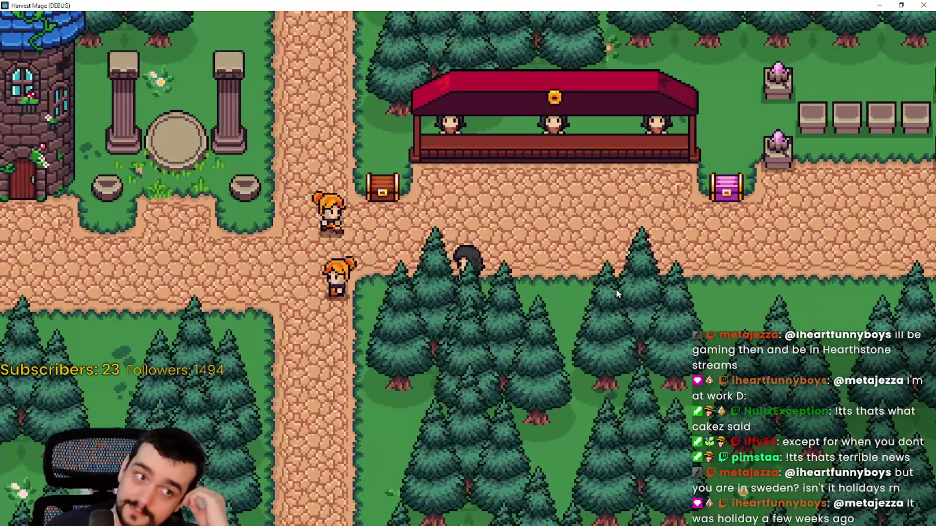
key("w")
key("a")
key("d")
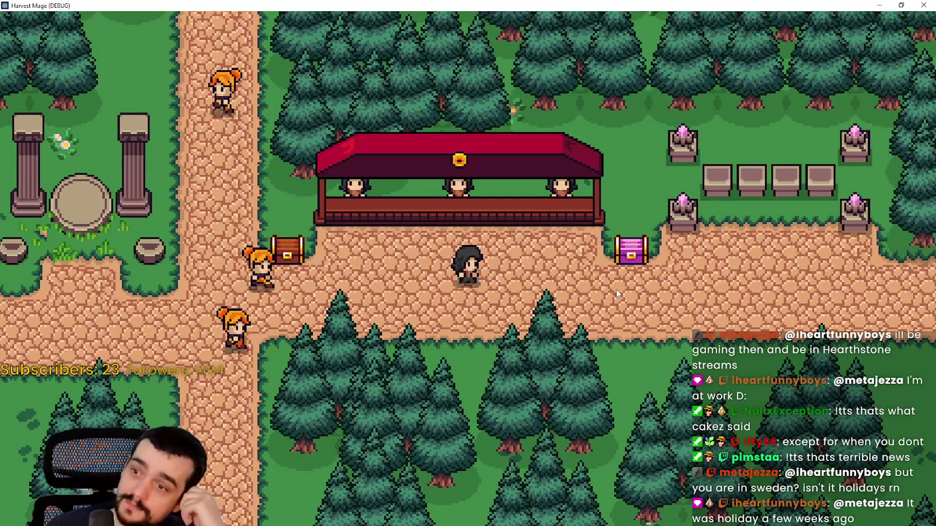
key("a")
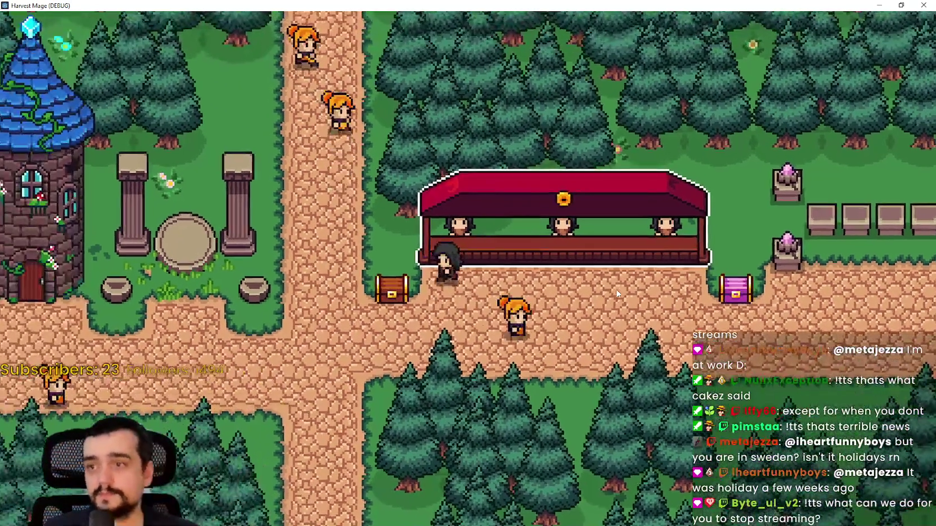
Head north up the path, then come back down and face south beside the pillar circle.
key("w")
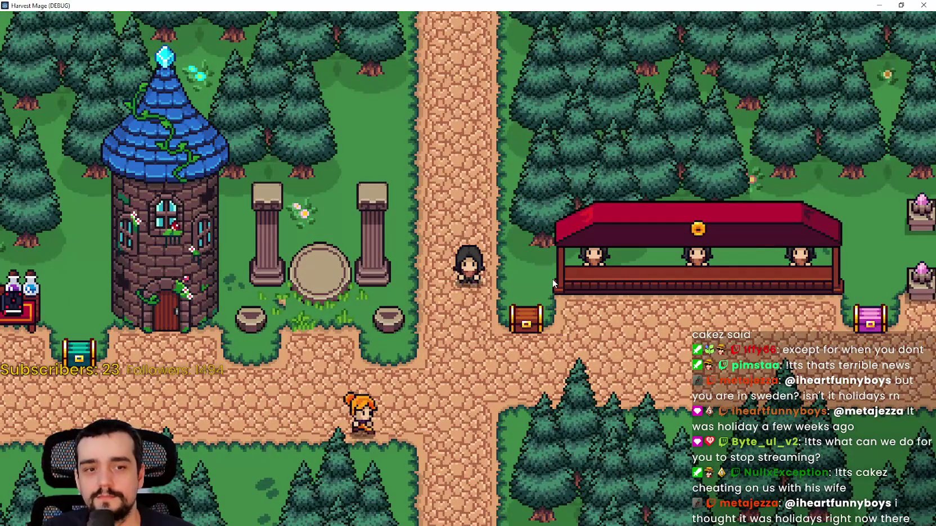
key("w")
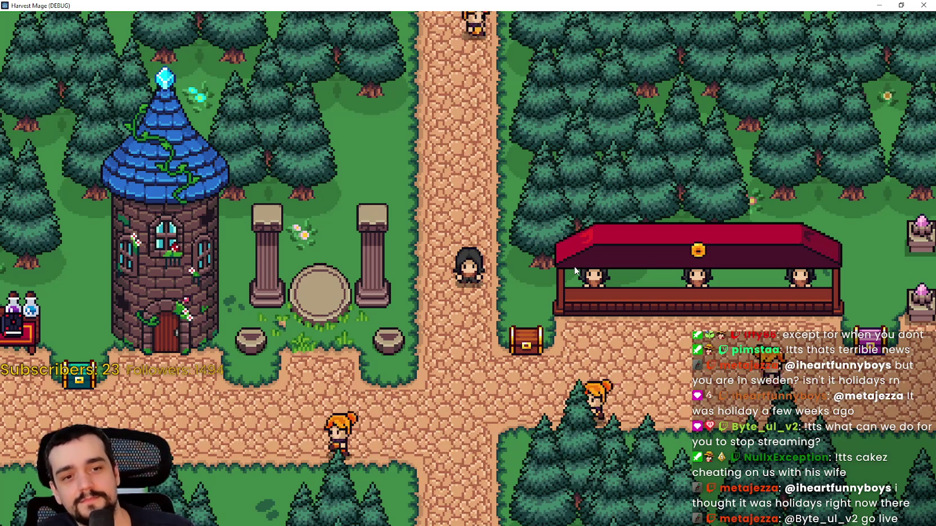
key("d")
key("a")
key("s")
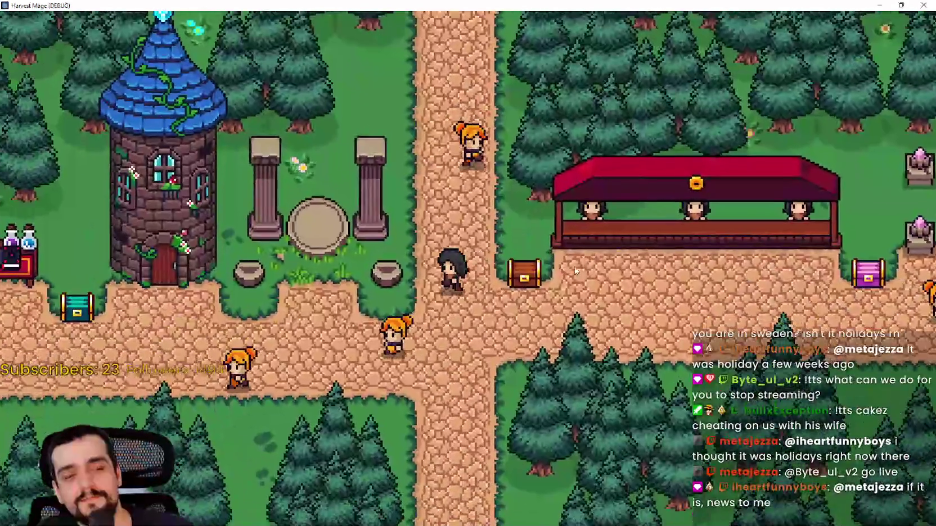
key("s")
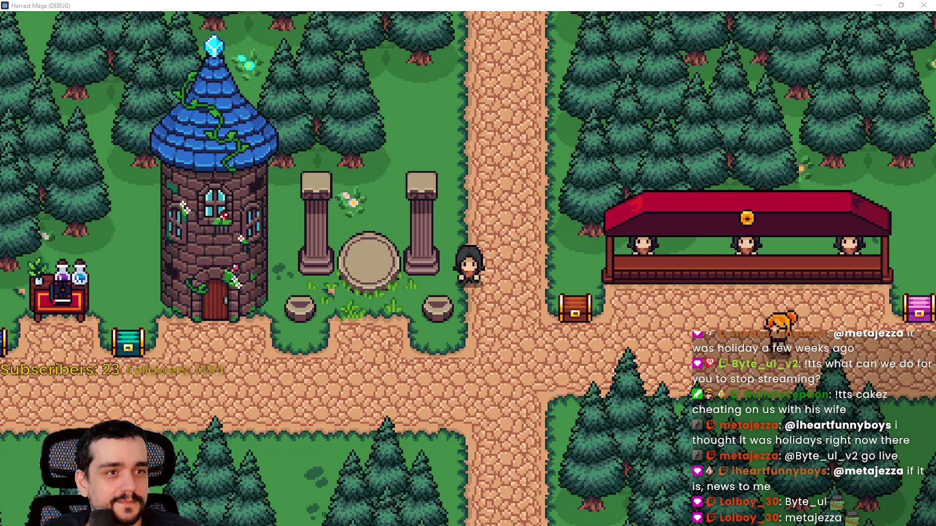
Switch to the Discord window showing #stream-chat over the game.
key("alt+Tab")
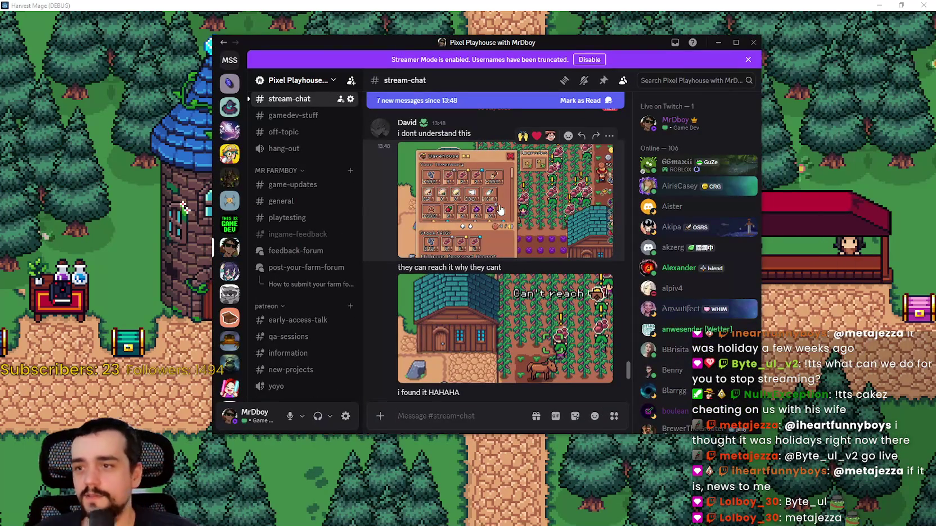
View the viewer's warehouse screenshot full size twice, closing the viewer each time.
left_click(491, 205)
key("Escape")
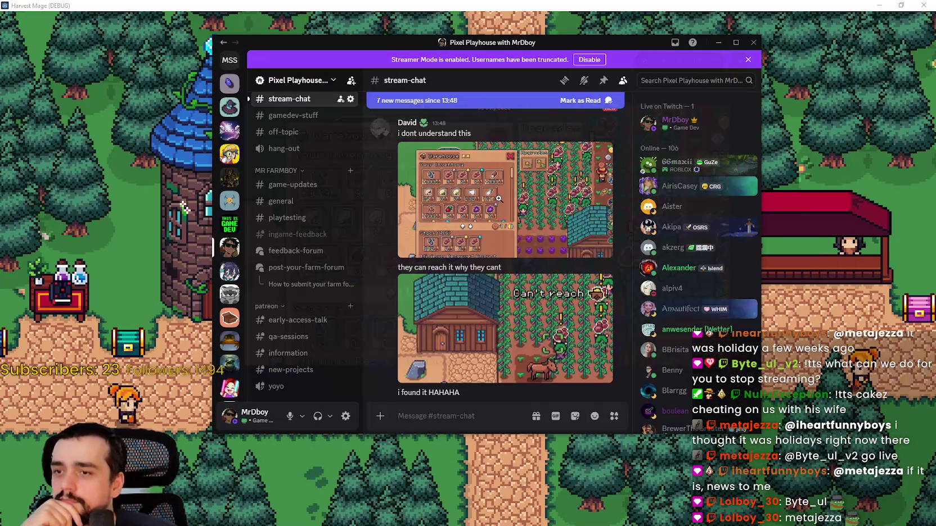
scroll(511, 249, "up", 1)
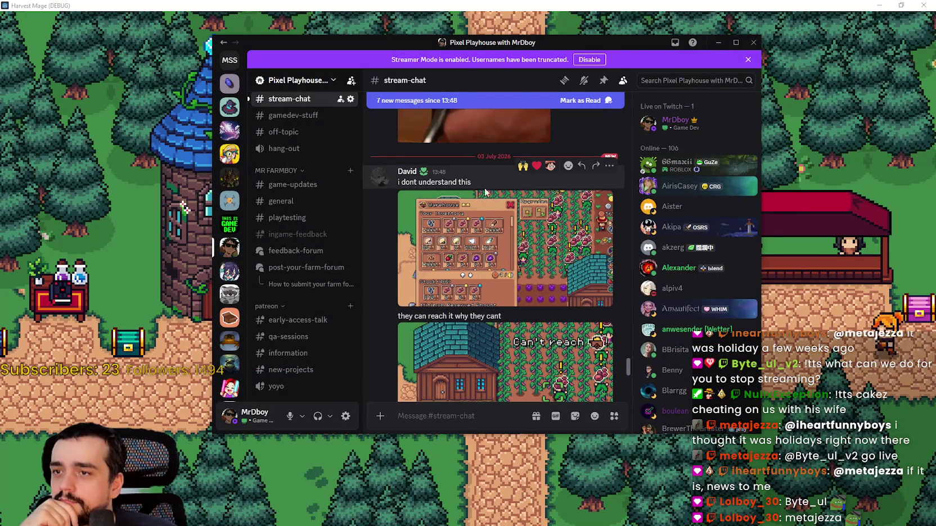
left_click(484, 223)
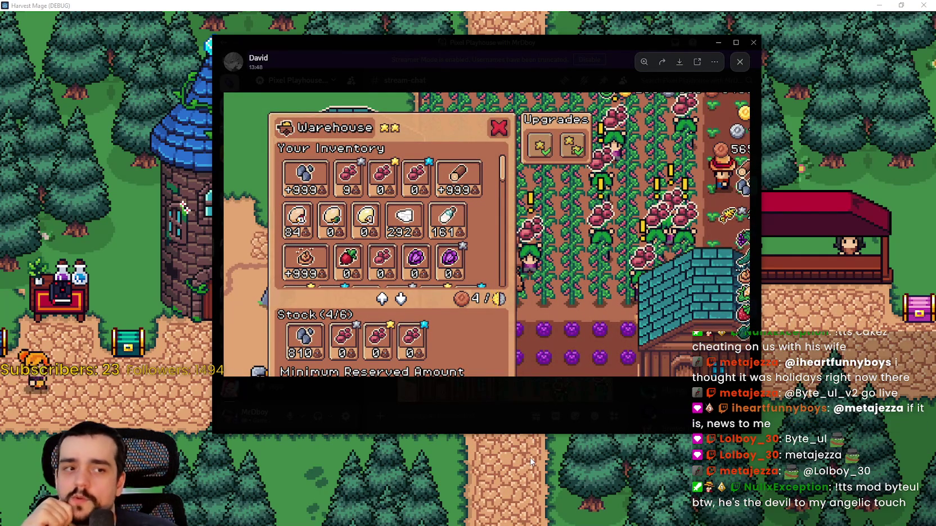
left_click(517, 414)
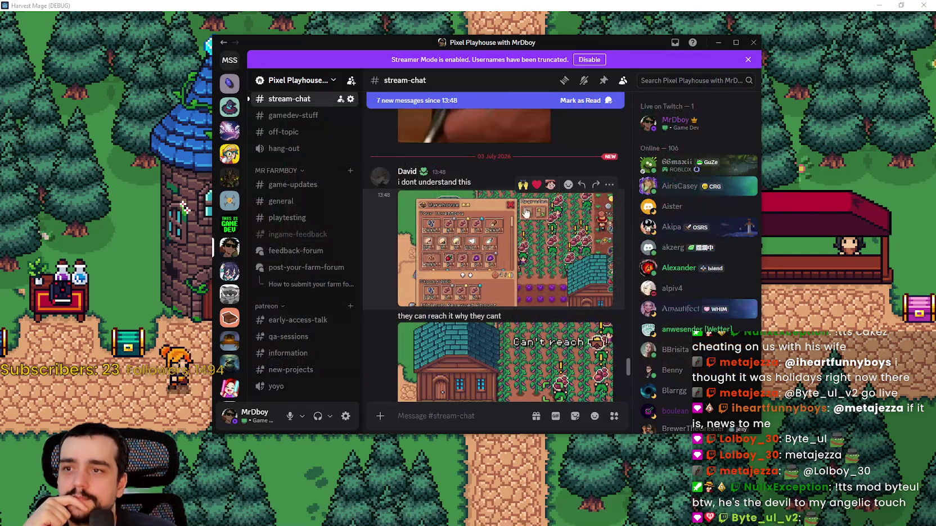
scroll(497, 294, "down", 3)
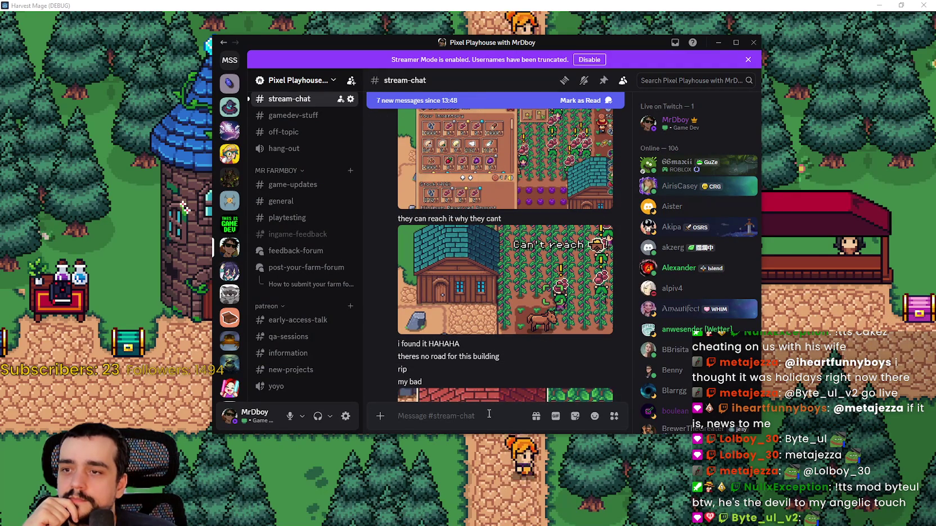
scroll(472, 287, "up", 2)
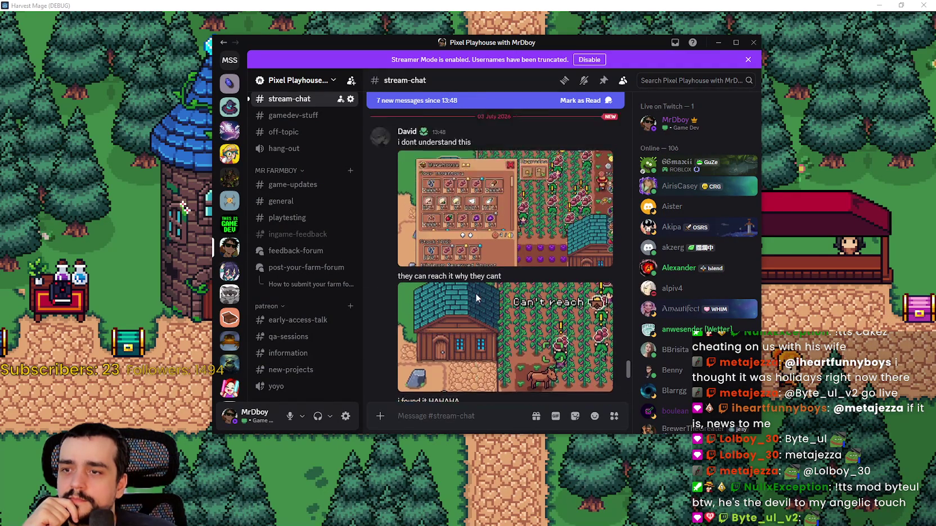
scroll(484, 284, "down", 4)
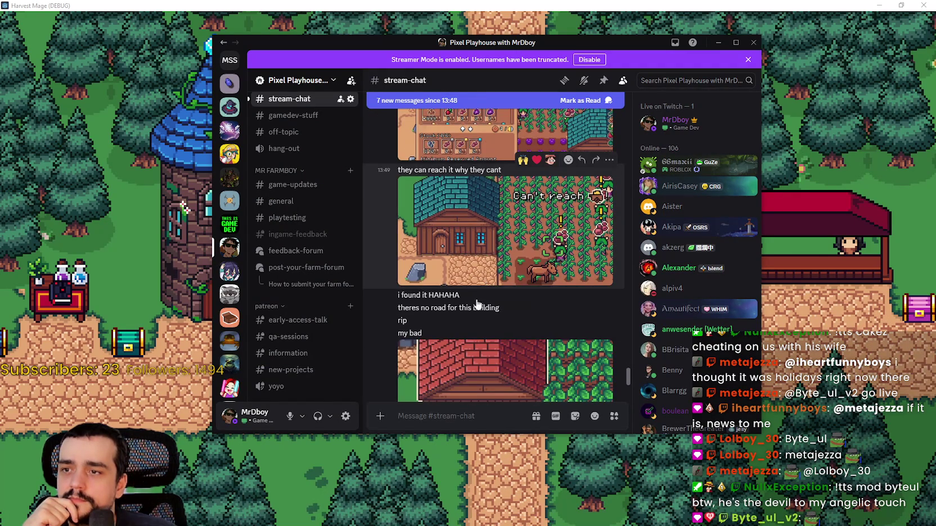
Enlarge the 'Can't reach' screenshot and the red-roof house screenshot, closing each afterward.
left_click(479, 282)
left_click(453, 388)
scroll(489, 332, "down", 1)
scroll(490, 331, "up", 1)
left_click(492, 330)
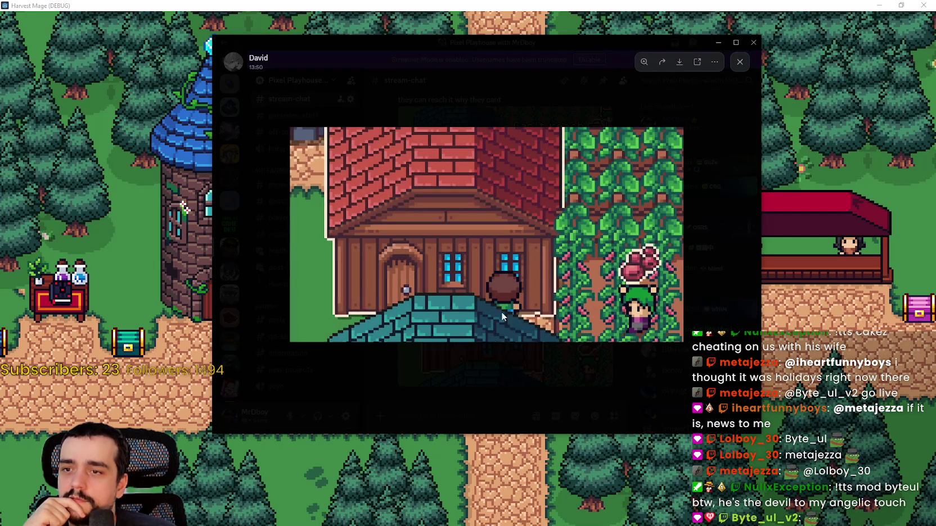
key("Escape")
scroll(480, 222, "up", 4)
Reopen the 'Can't reach' and warehouse screenshots, then scroll down to the later replies.
left_click(477, 233)
left_click(506, 378)
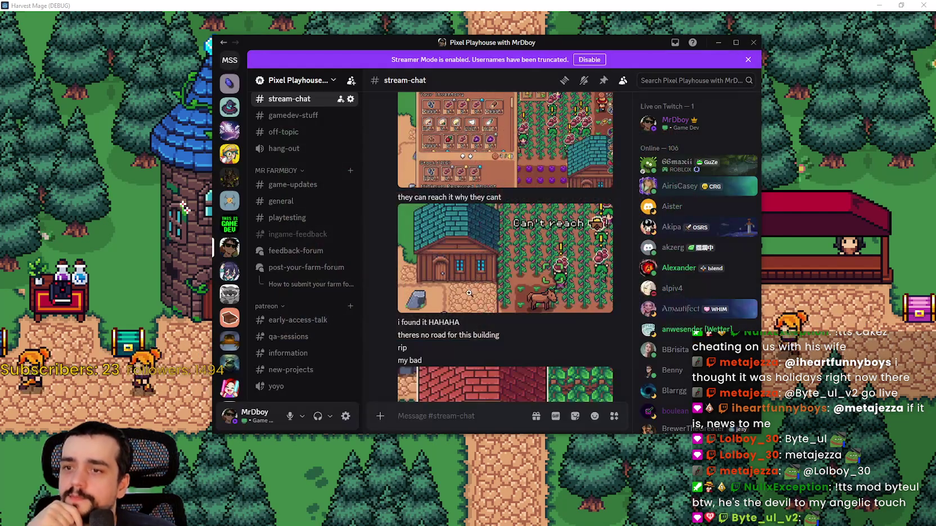
scroll(490, 281, "up", 5)
left_click(504, 305)
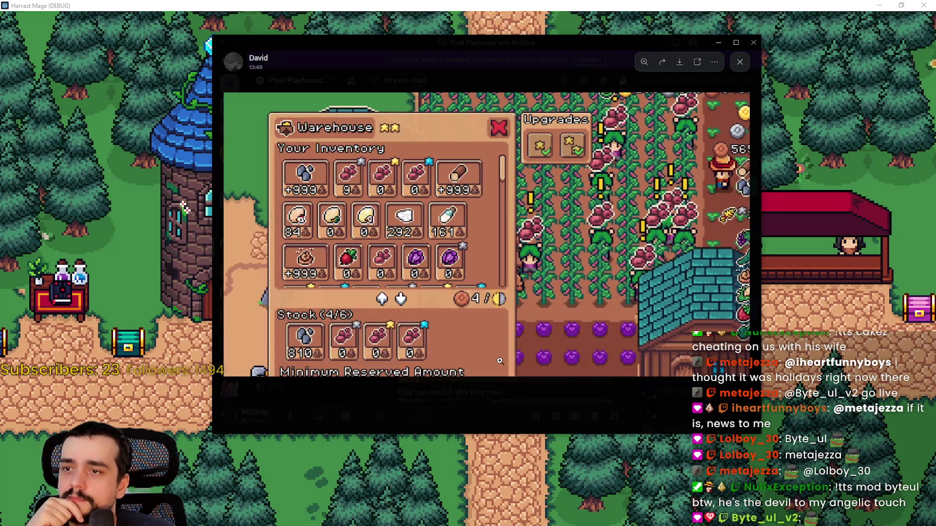
left_click(501, 393)
scroll(479, 270, "down", 5)
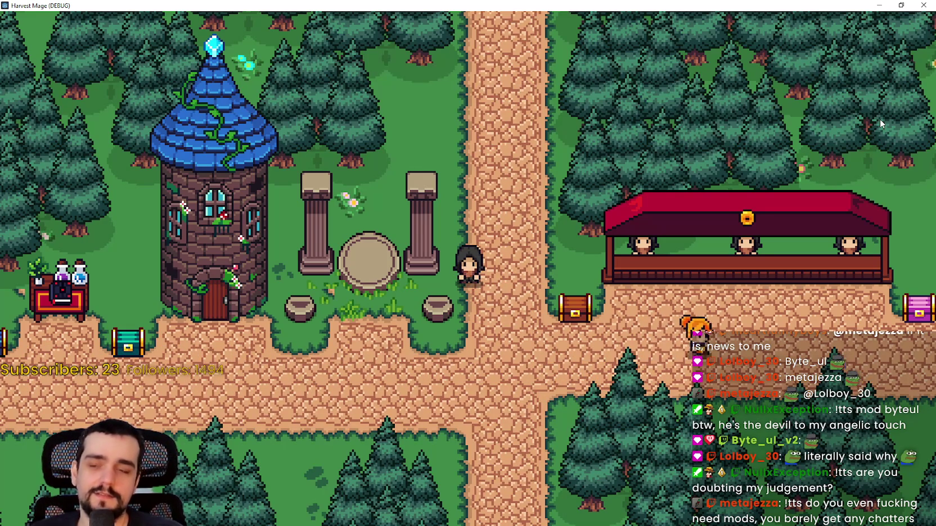
Walk the mage down to the road, over to the stall, past the tower and up to the altar.
key("s")
key("d")
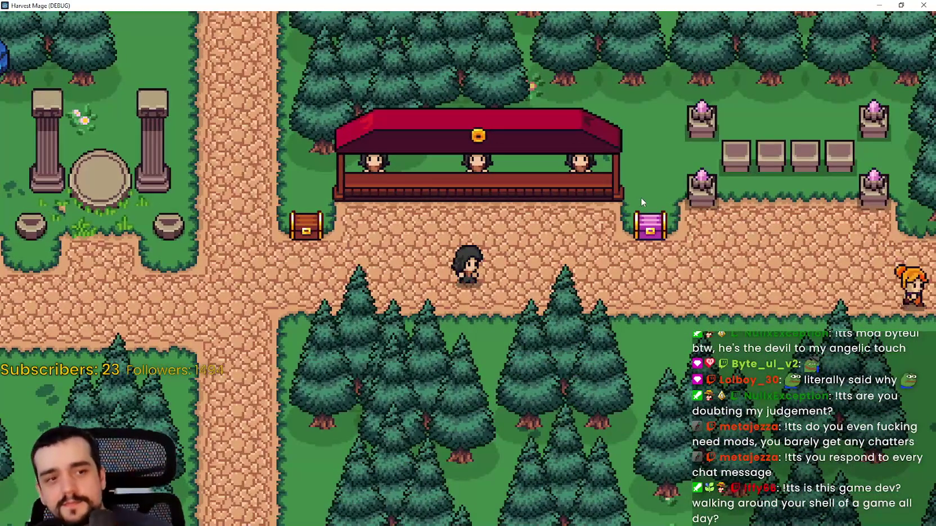
key("a")
key("w")
key("a")
key("w")
key("s")
key("d")
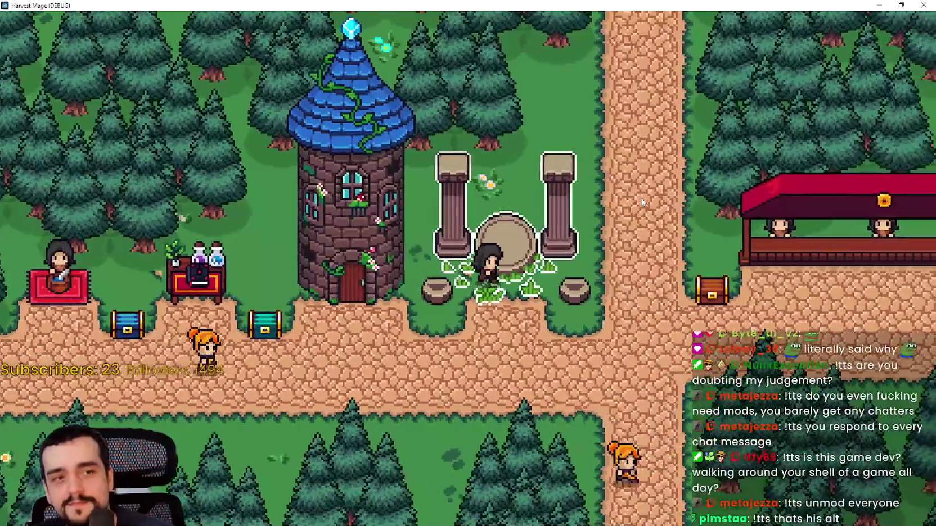
key("w")
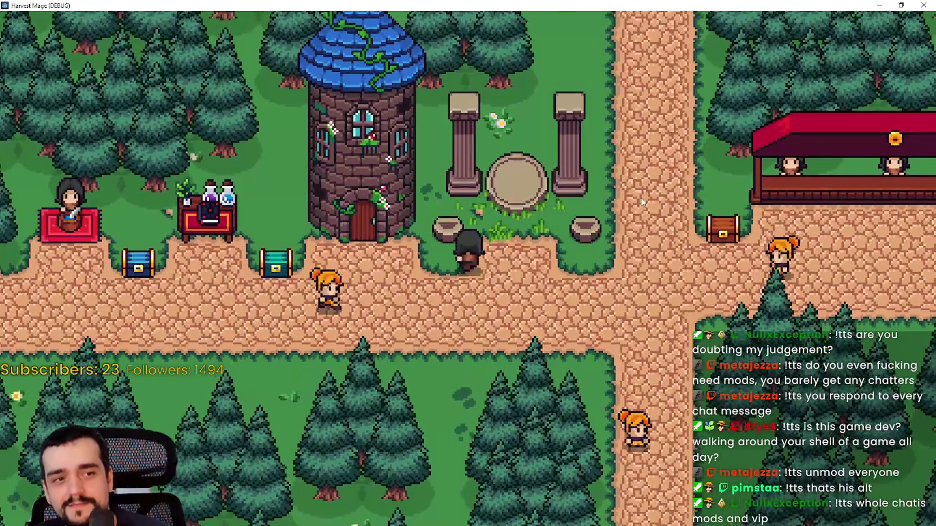
Walk from the altar past the chest and stone pot to the crossroads, then restore down the game window.
key("s")
key("d")
key("w")
key("s")
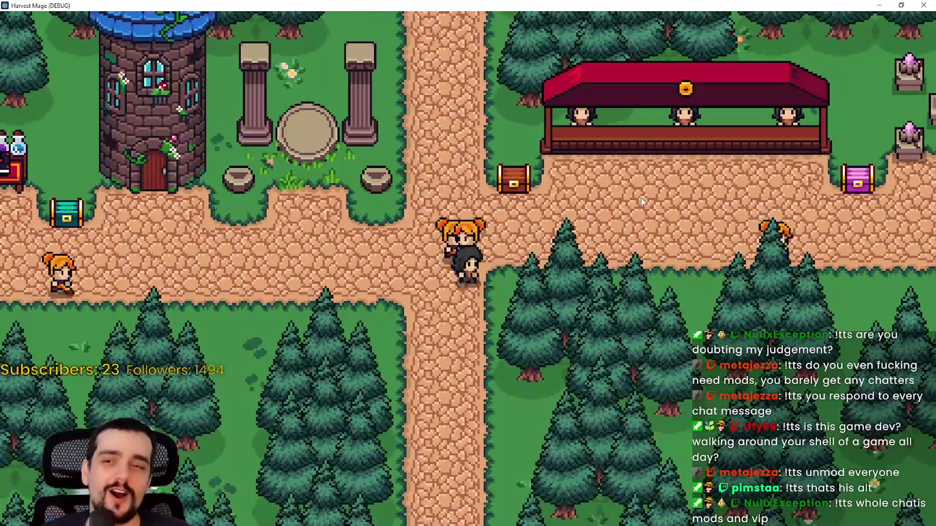
key("a")
key("w")
key("d")
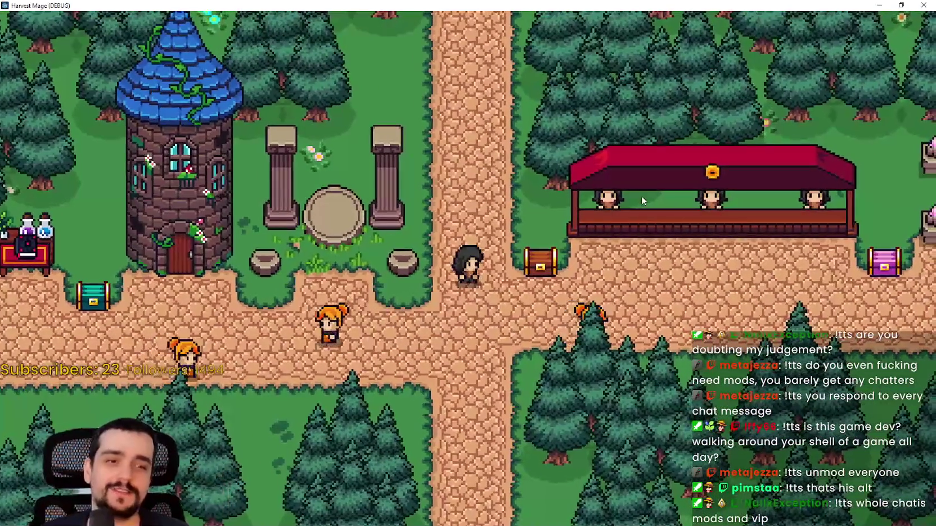
left_click(901, 5)
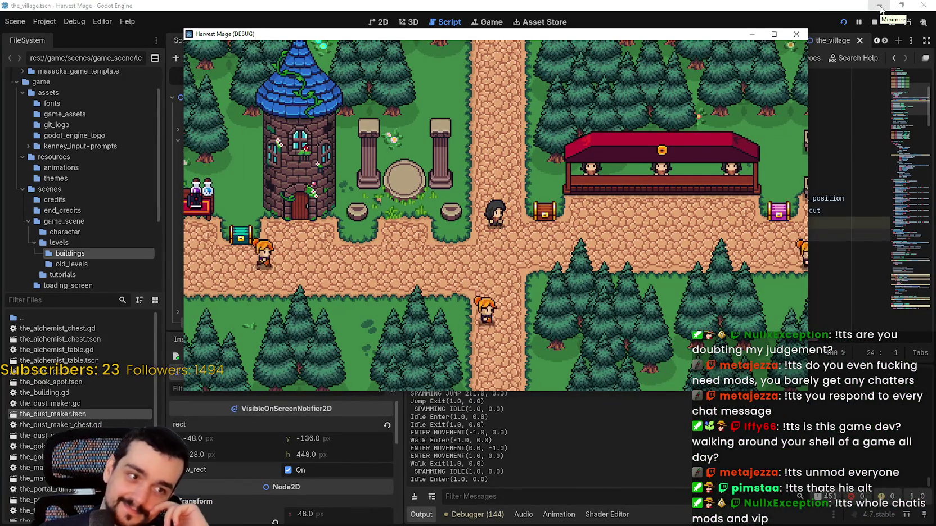
Bring the Godot editor forward and resize the Scene tree and Inspector docks to show Transform.
left_click(604, 5)
scroll(667, 221, "up", 4)
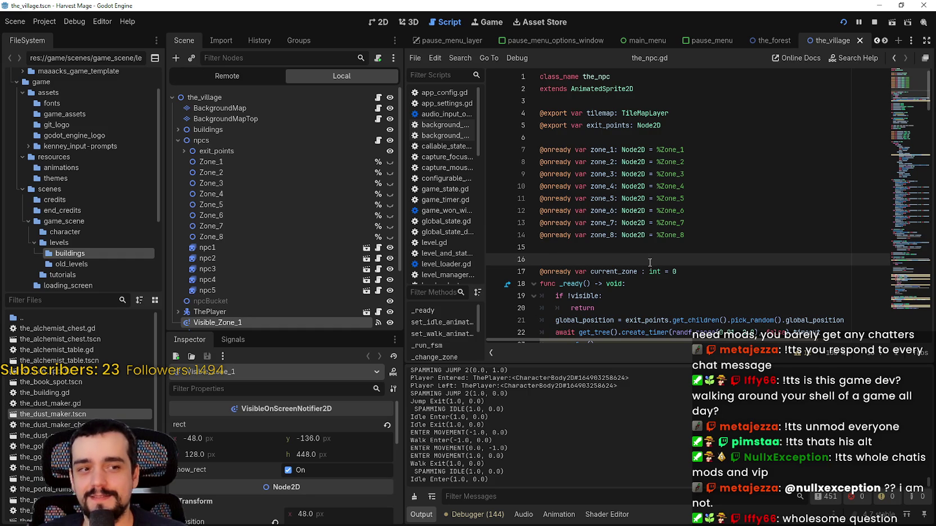
left_click(641, 249)
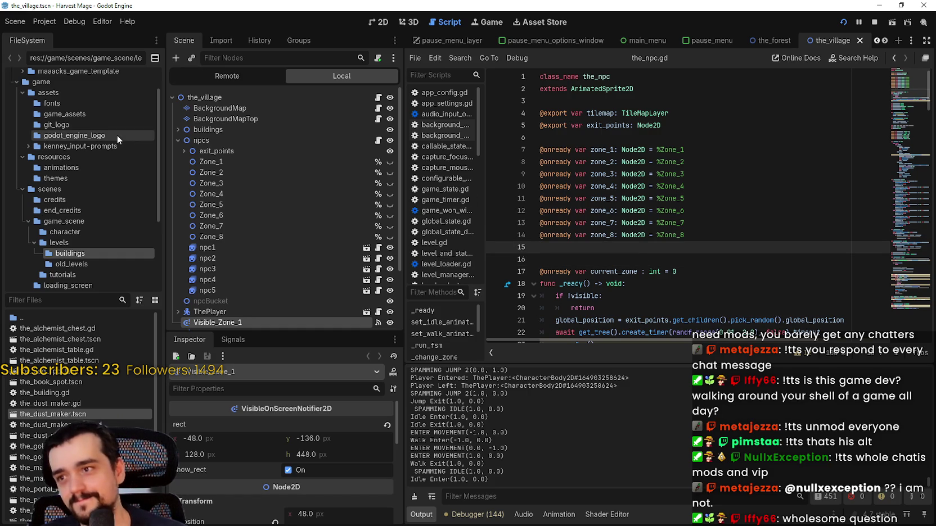
left_click_drag(284, 331, 284, 357)
scroll(323, 310, "down", 3)
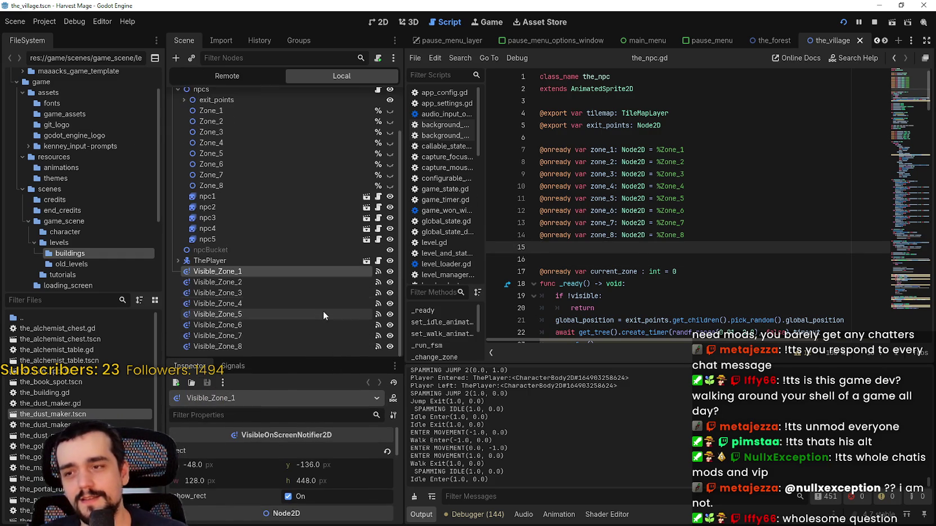
left_click_drag(326, 360, 310, 227)
scroll(307, 187, "up", 3)
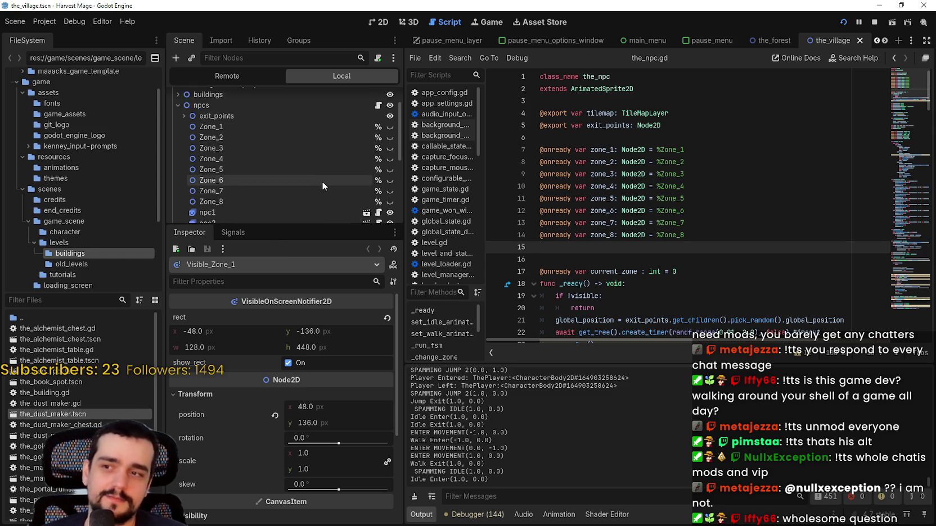
left_click_drag(340, 225, 322, 285)
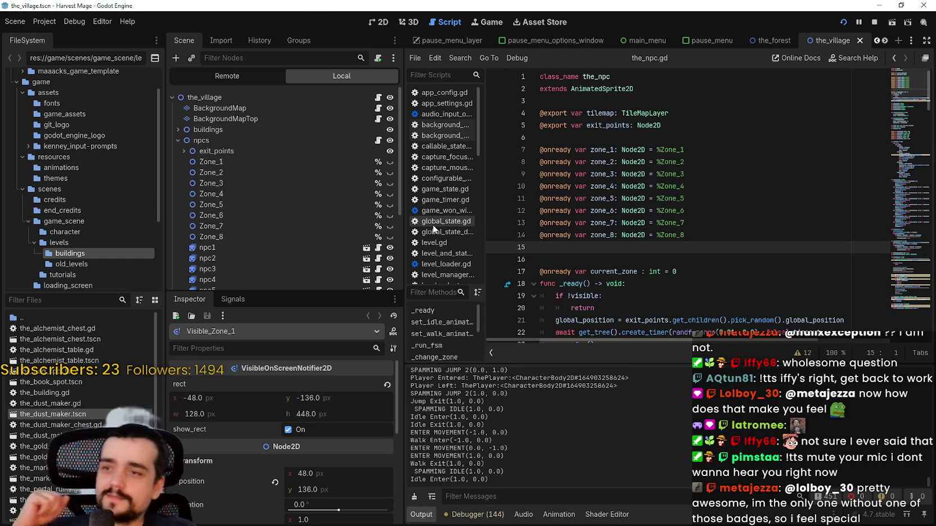
Stop the running Harvest Mage game from the toolbar.
scroll(289, 175, "down", 3)
scroll(312, 192, "up", 3)
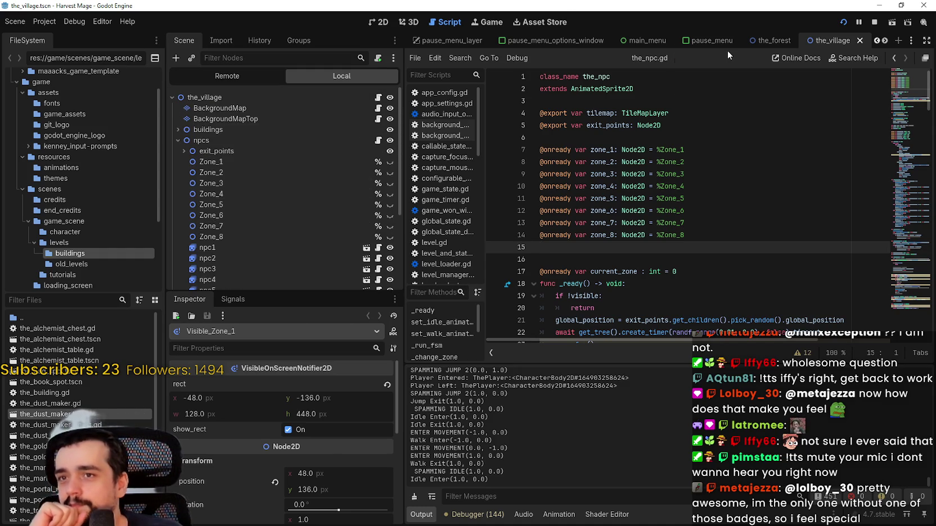
left_click(874, 22)
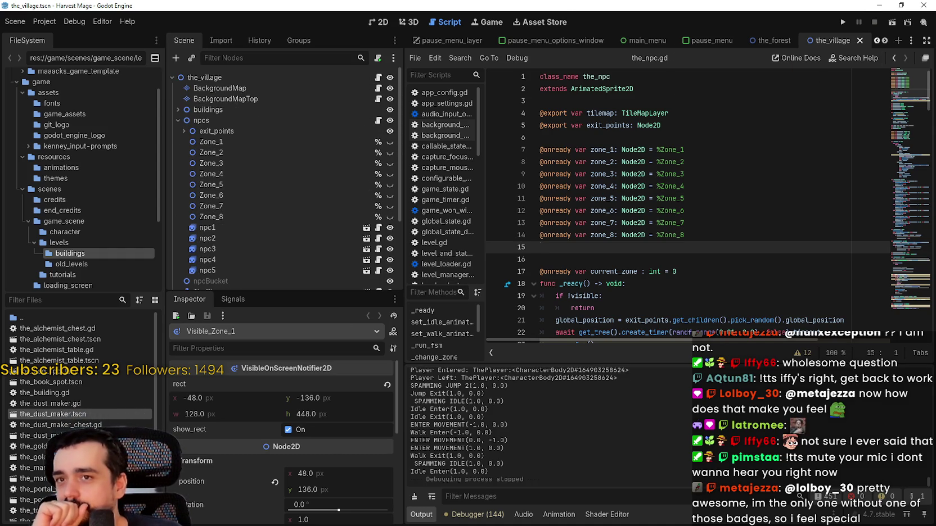
Nudge the Scene dock divider, click line 6 of the_npc.gd, and run Harvest Mage again.
left_click_drag(281, 291, 282, 345)
scroll(61, 337, "down", 2)
scroll(61, 335, "up", 3)
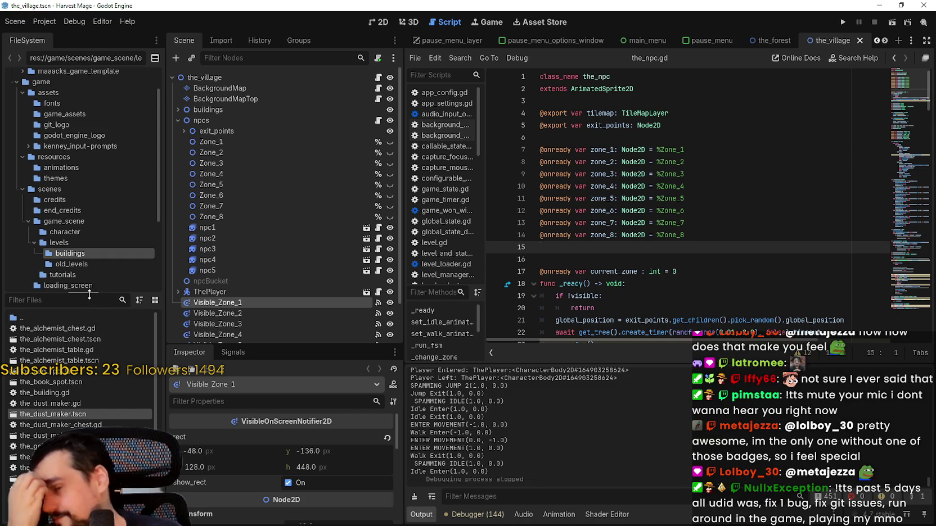
left_click(627, 150)
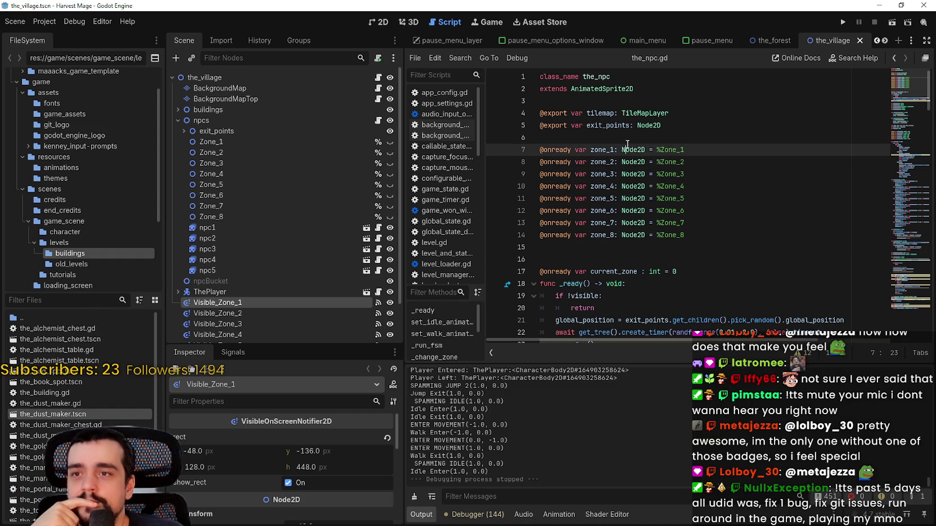
left_click(628, 142)
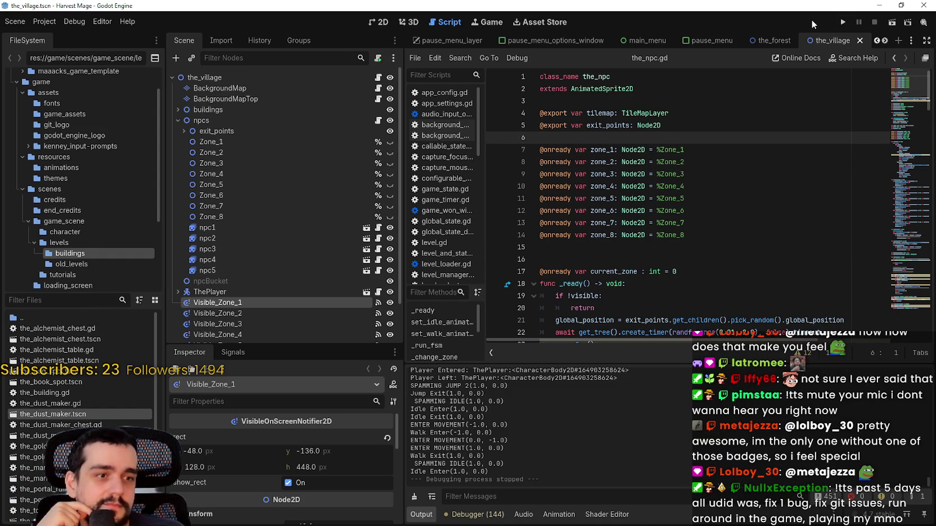
left_click(844, 23)
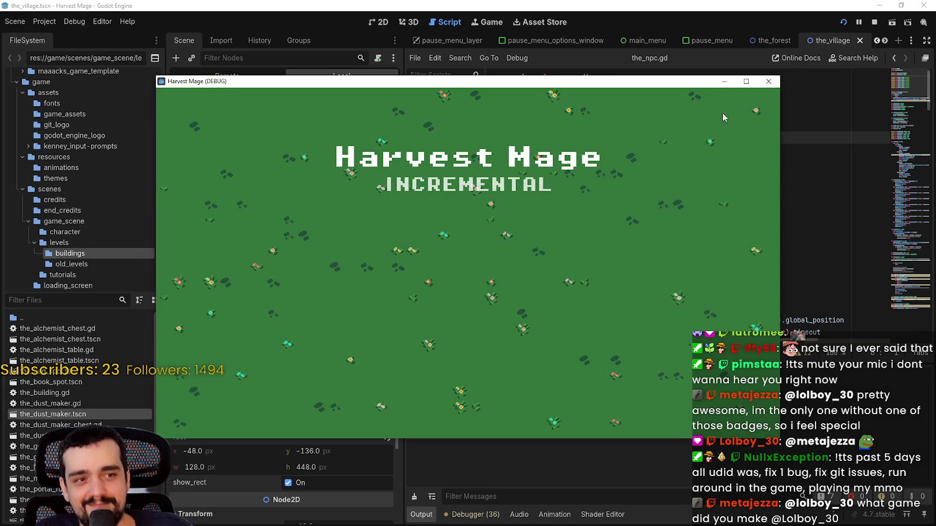
Choose Continue on the title menu to load the village, then open and close the pause menu.
key("Return")
key("Down")
key("Return")
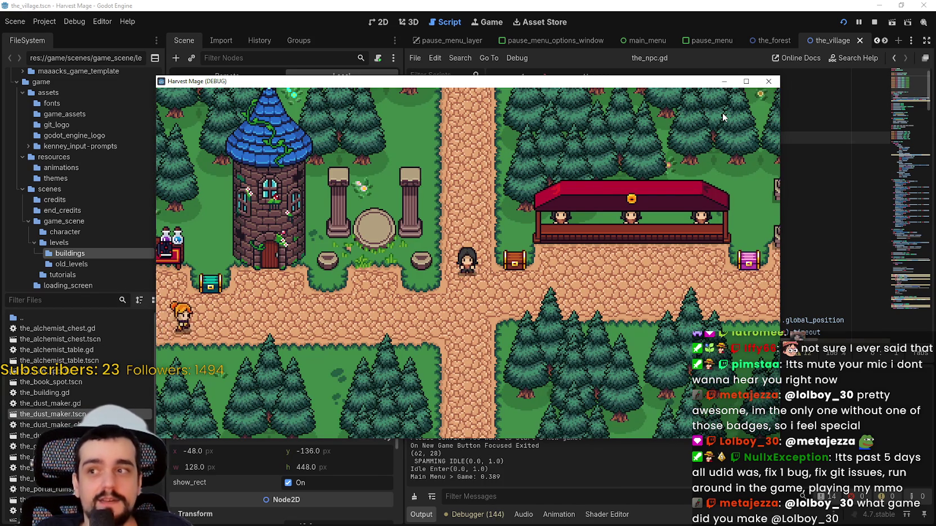
key("Escape")
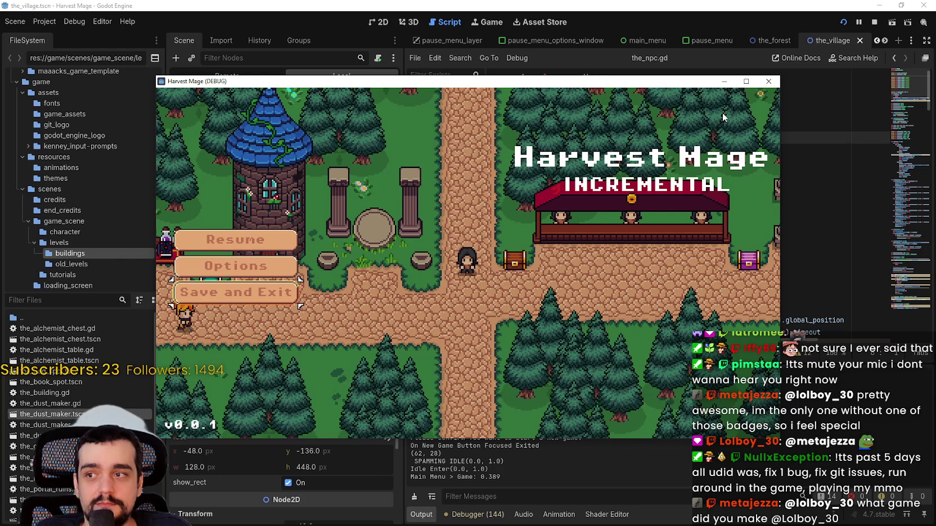
key("Escape")
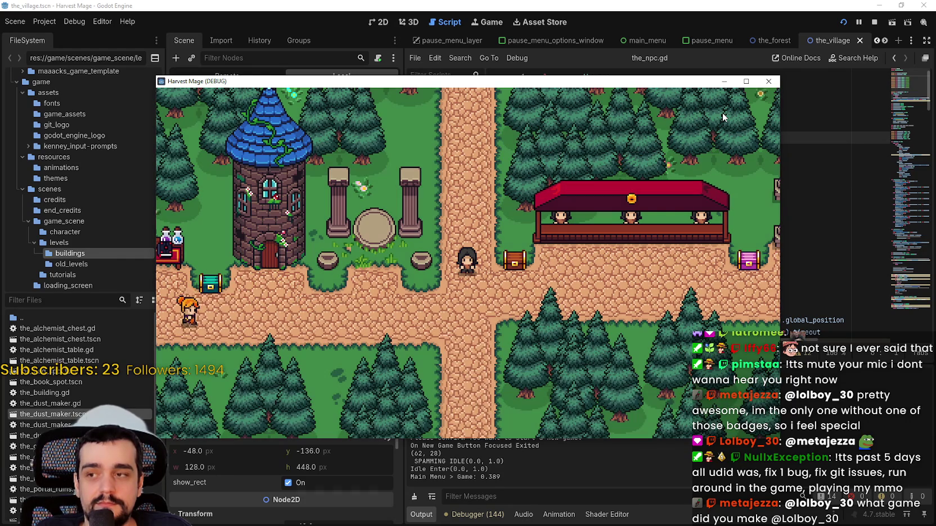
Pause the game, open Options, and bind left stick up and down to Move Up and Move Down.
key("Escape")
key("Down")
key("Return")
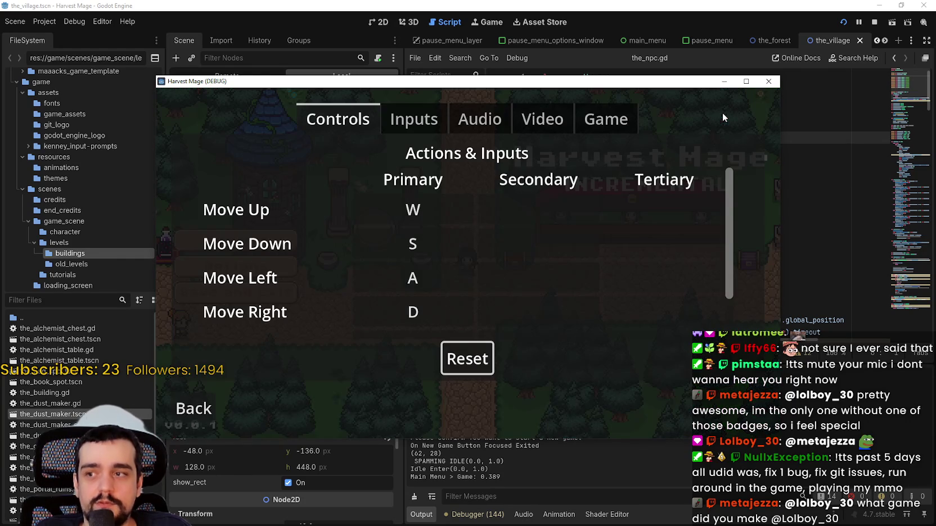
key("Up")
key("Up")
key("Up")
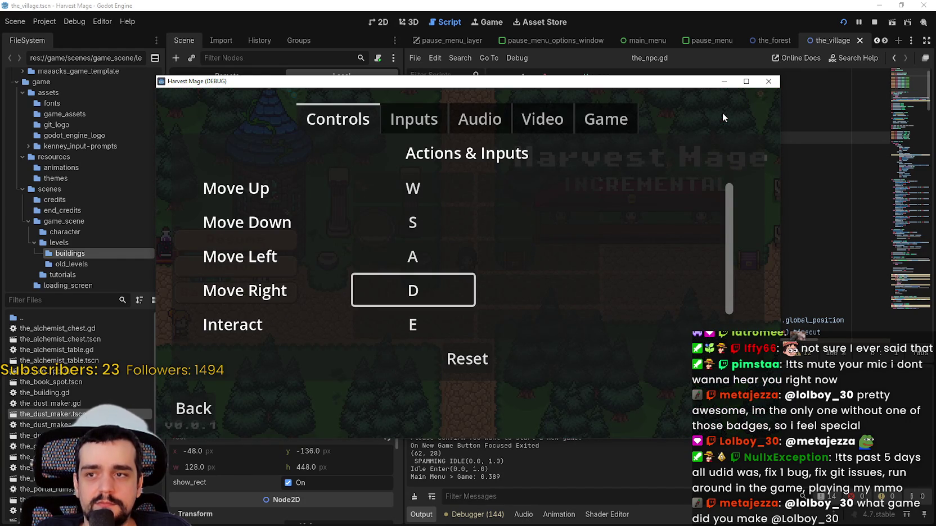
key("Up")
key("Down")
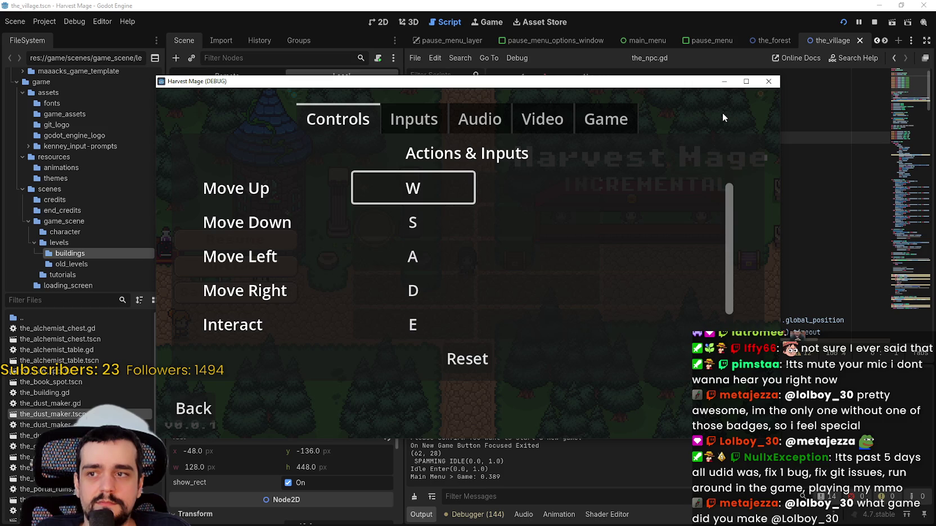
key("Return")
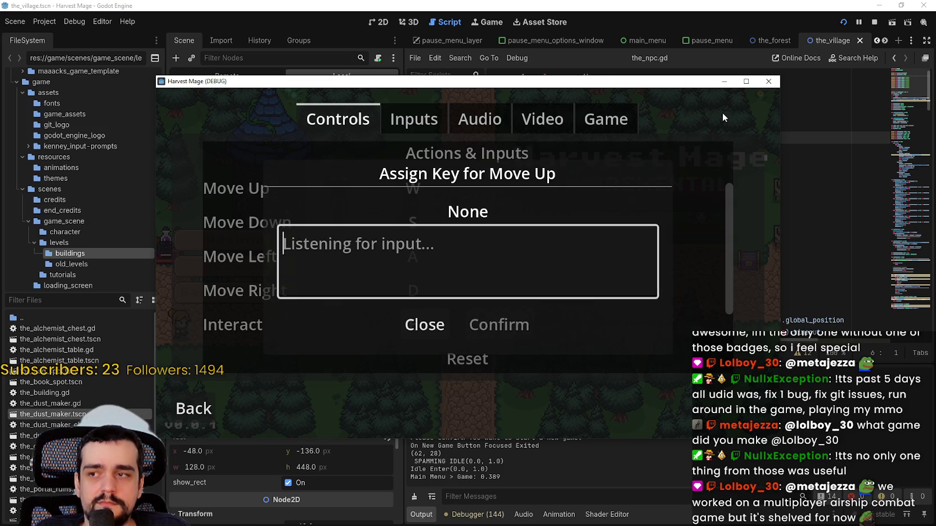
key("Up")
key("Down")
key("Right")
key("Down")
key("Return")
key("Down")
Bind left stick left and right to Move Left and Move Right, dismissing the already-assigned warning.
key("Return")
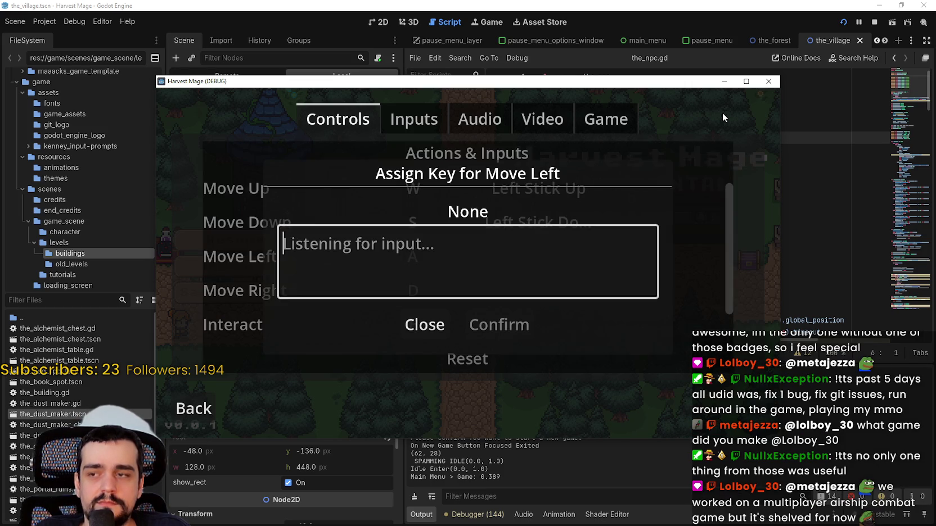
key("Left")
key("Down")
key("Right")
key("Return")
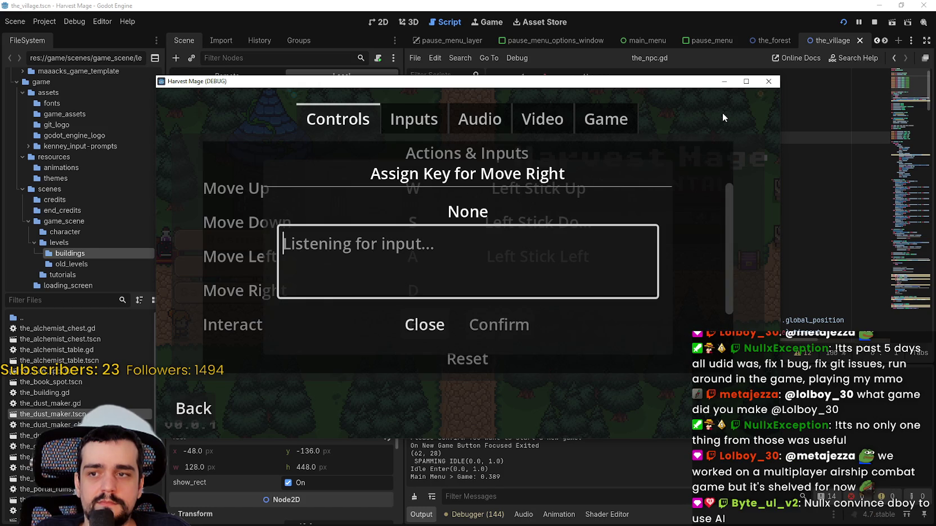
key("Right")
key("Return")
key("Return")
Bind Button A to Interact and Button B to Jump in the Secondary column.
key("Down")
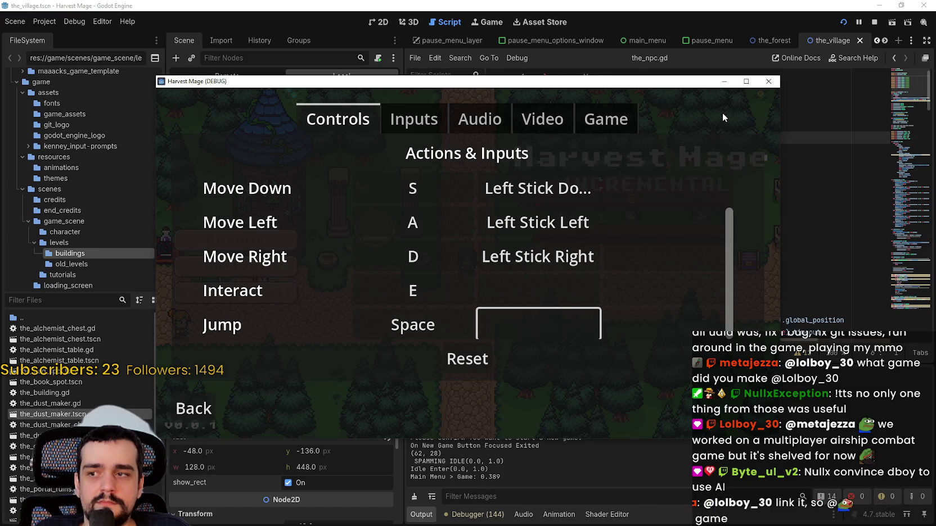
key("Return")
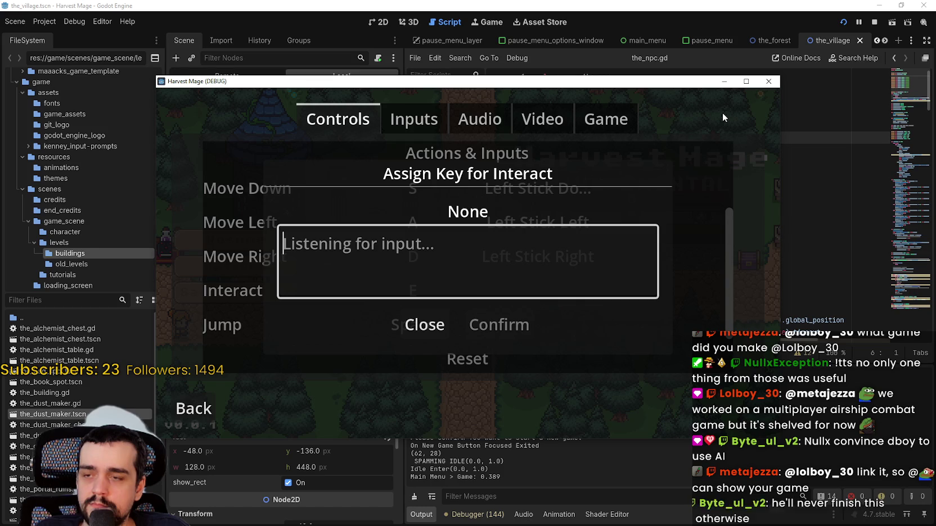
key("Escape")
key("Down")
key("Down")
key("Up")
key("Down")
key("Return")
key("Down")
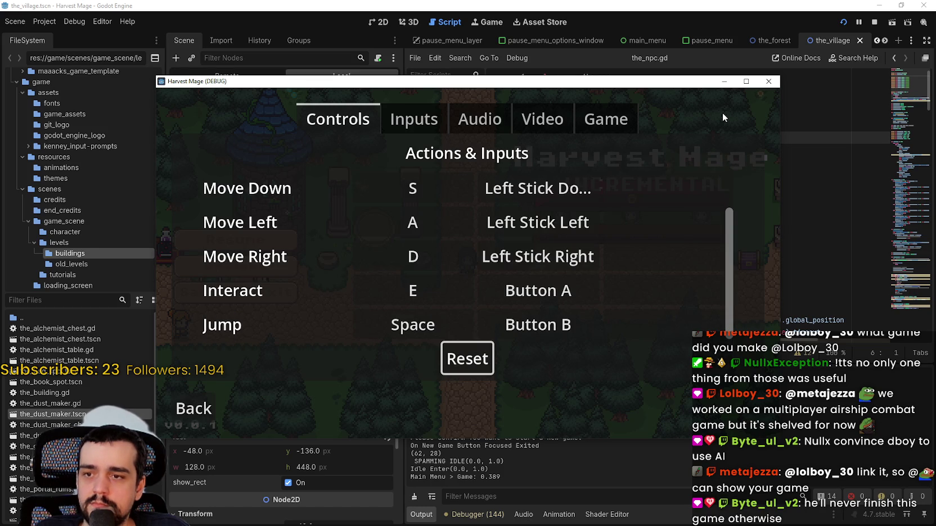
key("Up")
key("Down")
key("Down")
key("Up")
key("Down")
key("Up")
key("Up")
key("Up")
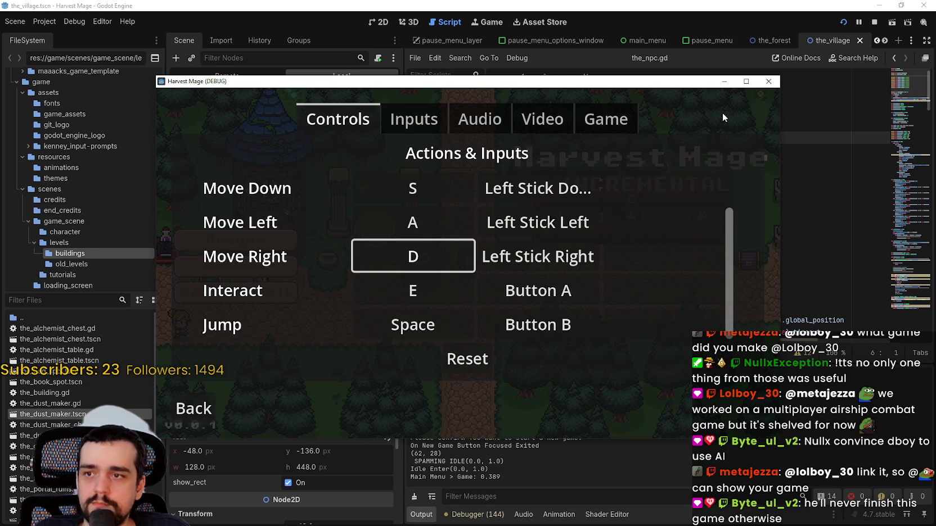
key("Up")
key("Up")
key("Up")
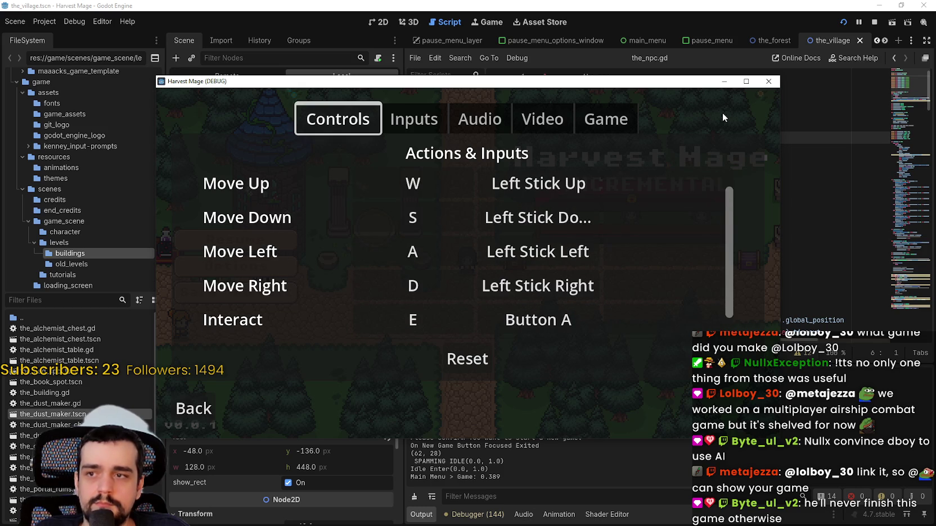
Browse the Inputs, Audio, Video and Game settings tabs, then go back to the pause menu.
key("Right")
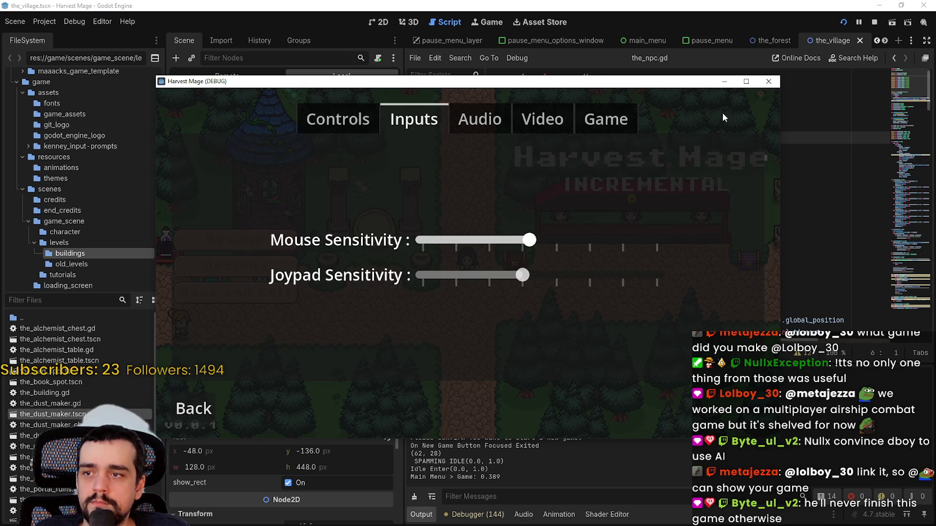
key("Down")
key("Up")
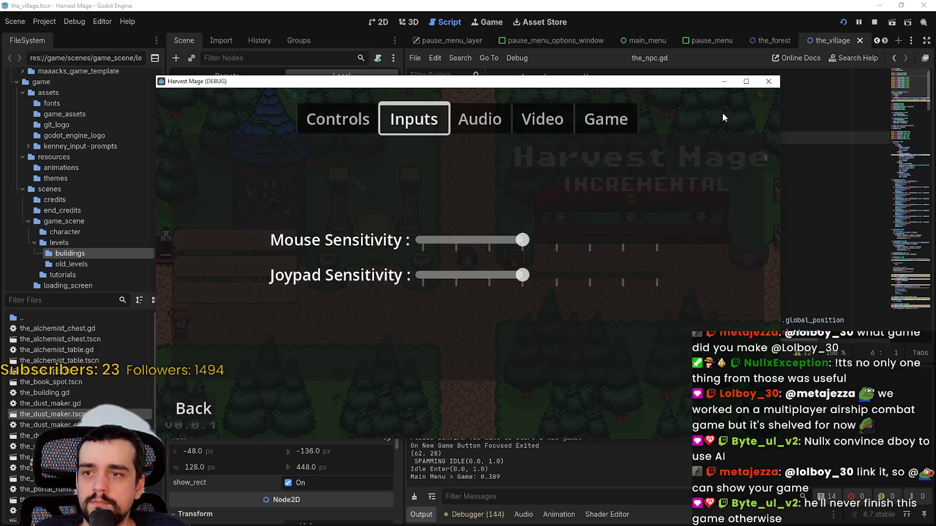
key("Up")
key("Right")
key("Up")
key("Right")
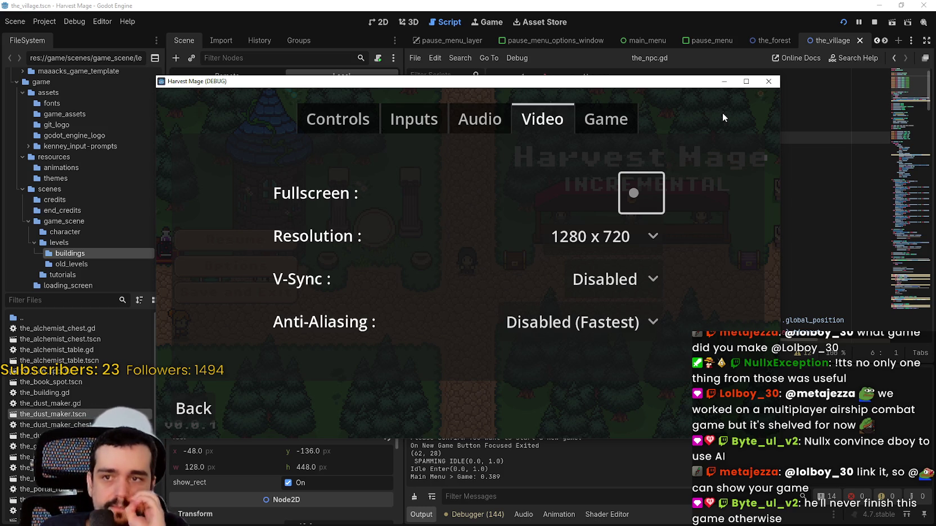
key("Up")
key("Right")
key("Down")
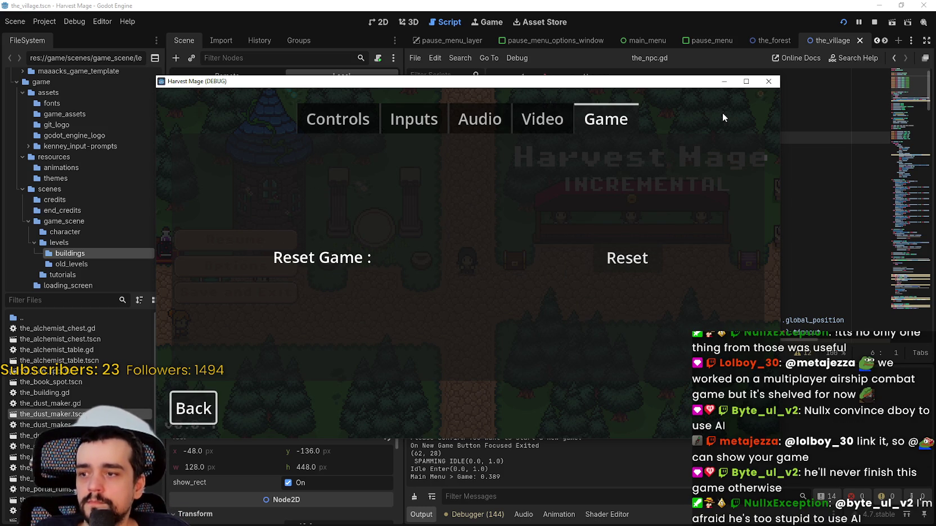
key("Return")
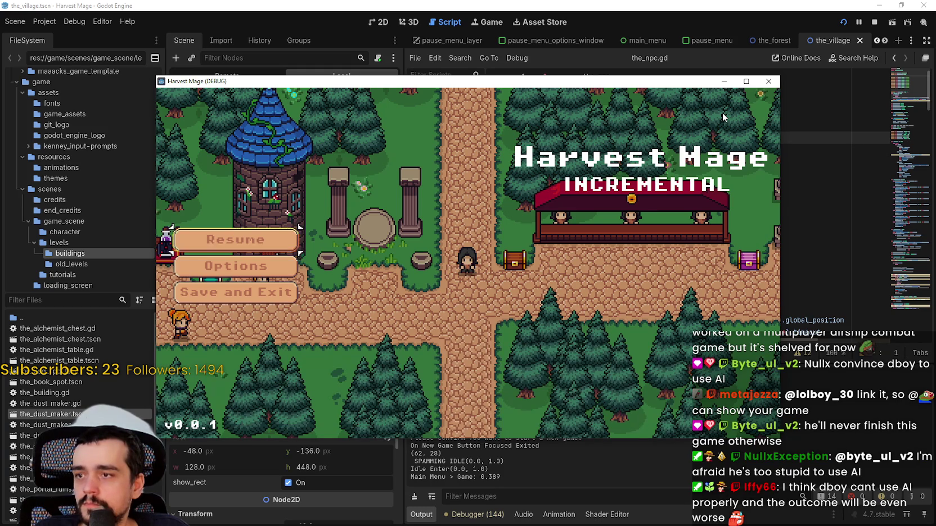
Resume the game and run the character right and left along the path, jumping.
key("Escape")
key("Right")
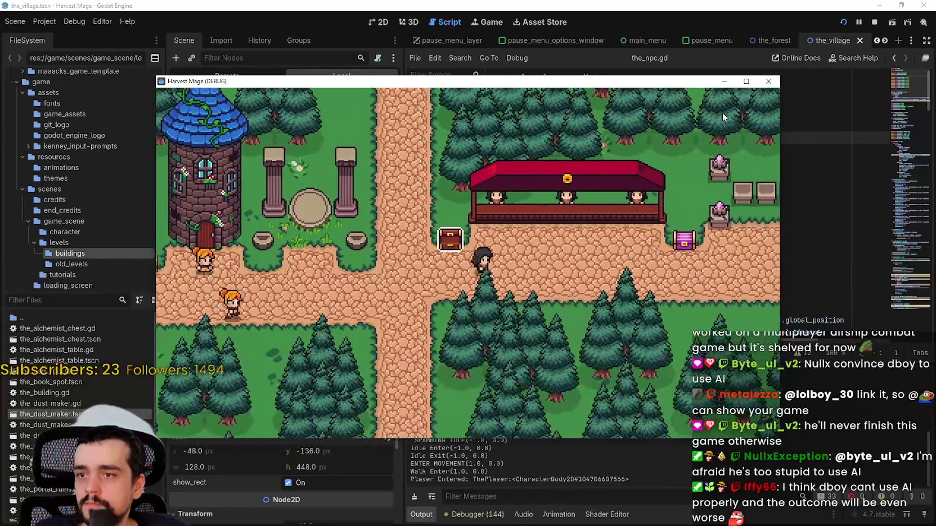
key("Right")
key("space")
key("Left")
key("space")
key("Left")
key("space")
Walk the character through the village up toward the stall.
key("Right")
key("space")
key("Right")
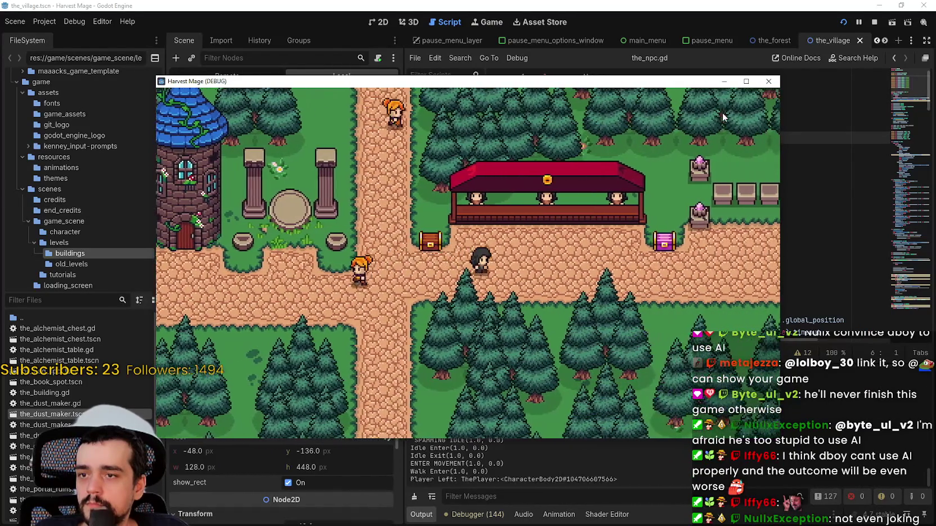
key("Down")
key("Left")
key("Up")
key("Right")
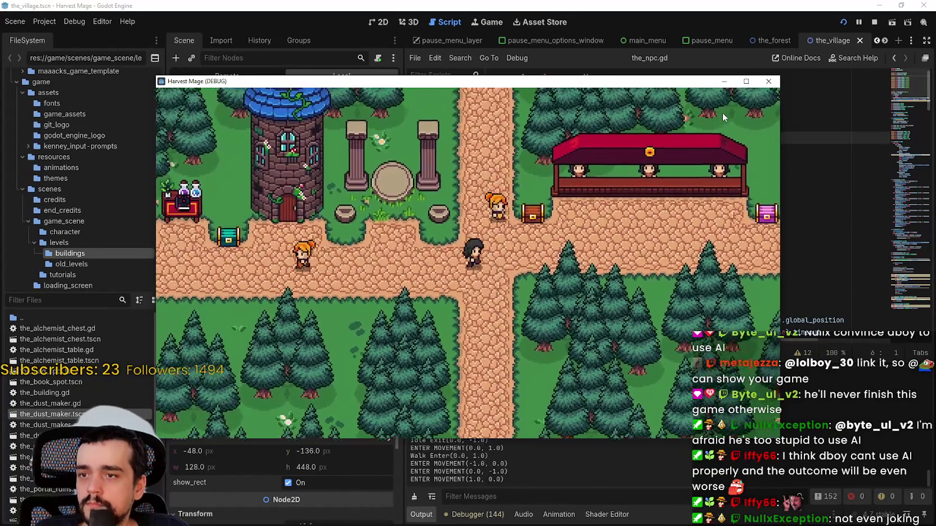
key("Down")
key("Right")
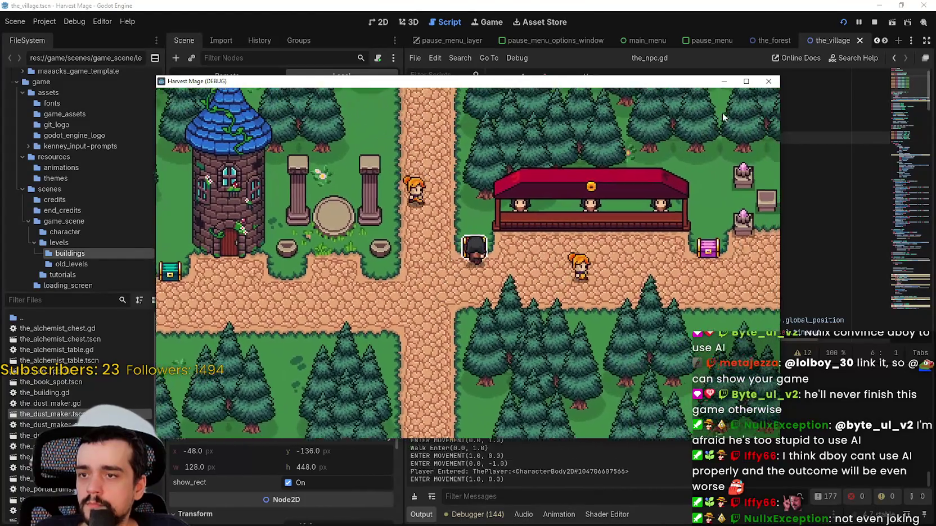
key("Up")
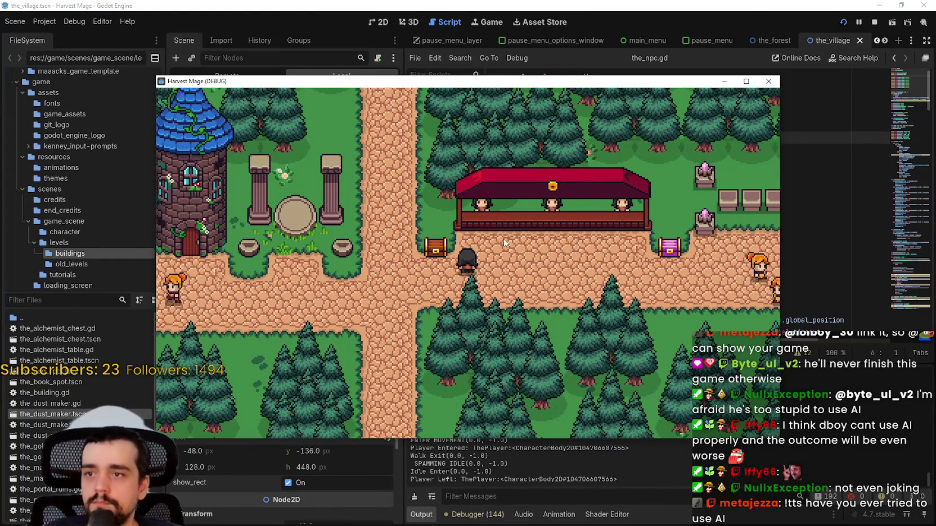
Pause the game and open Options to show the control bindings.
key("Escape")
key("Down")
key("Return")
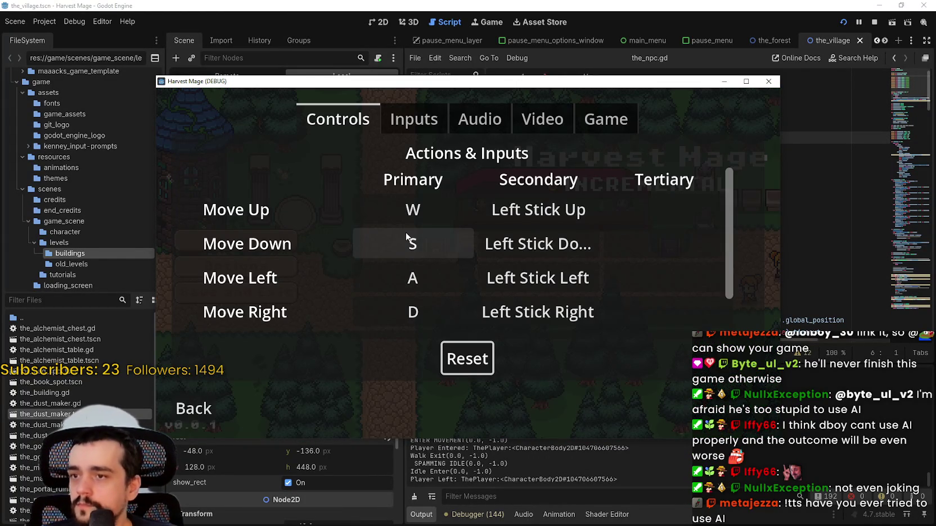
Scroll the Controls list, go Back to the pause menu, and resume play.
scroll(647, 235, "down", 2)
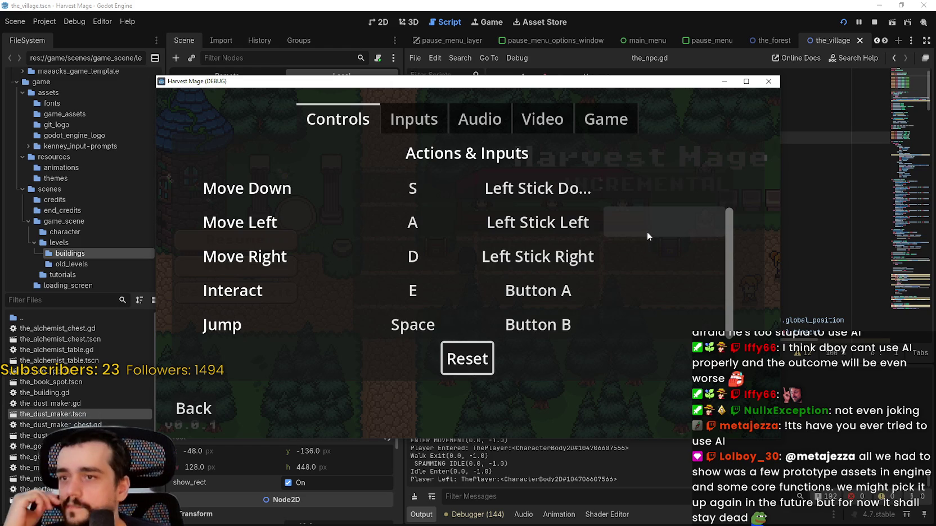
scroll(655, 242, "up", 2)
scroll(651, 236, "down", 1)
scroll(641, 238, "up", 1)
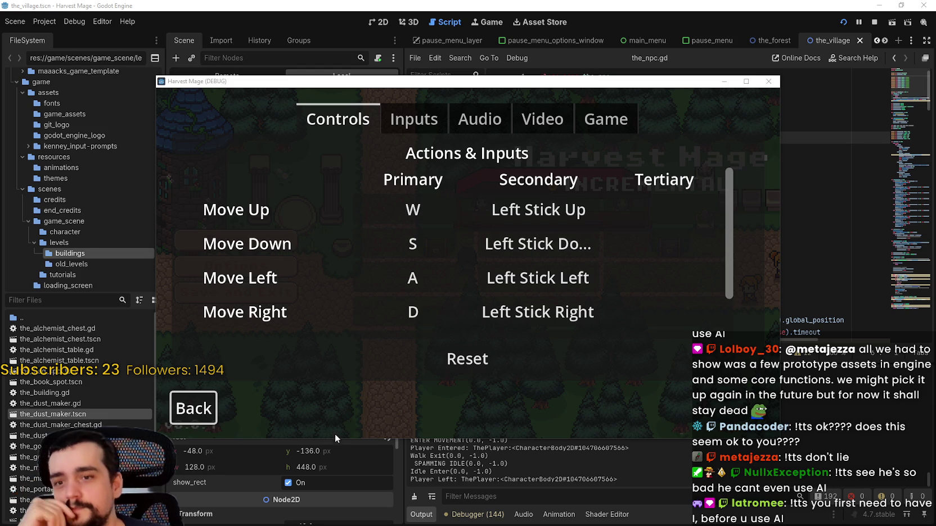
left_click(198, 408)
key("Escape")
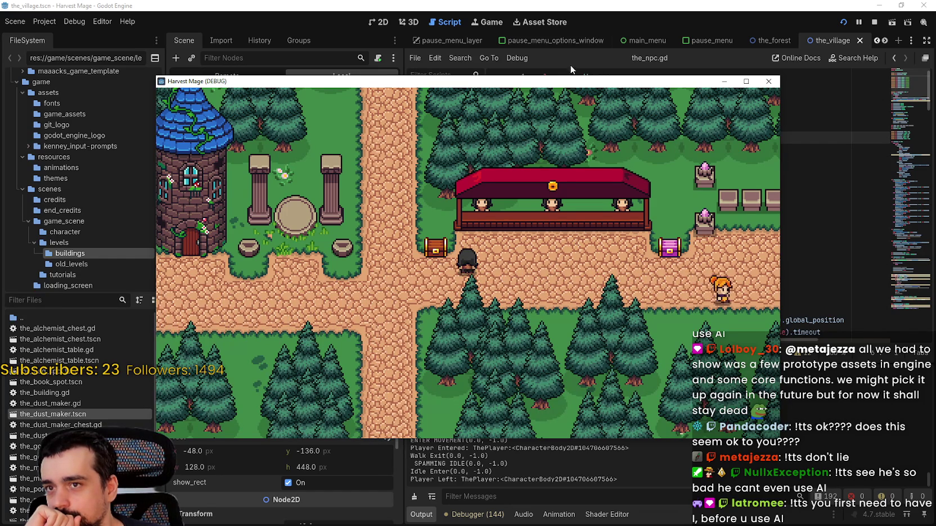
Move the game window, walk a bit, then check the Inputs options and return to the pause menu.
left_click_drag(570, 81, 596, 62)
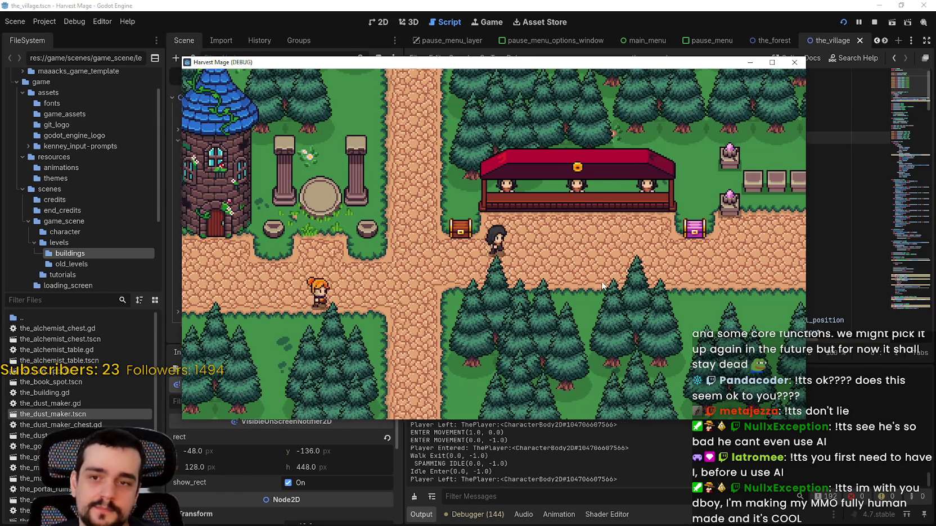
key("Right")
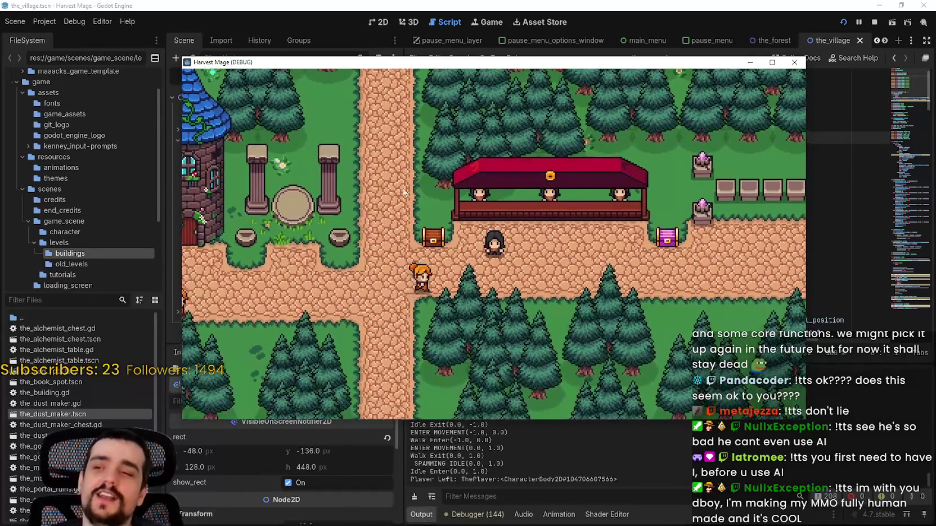
key("Escape")
key("Down")
key("Return")
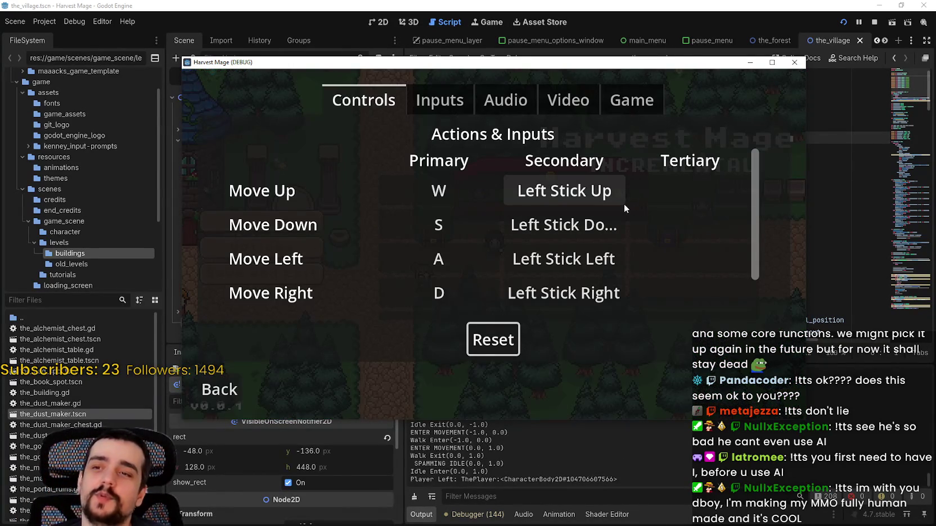
scroll(607, 219, "down", 2)
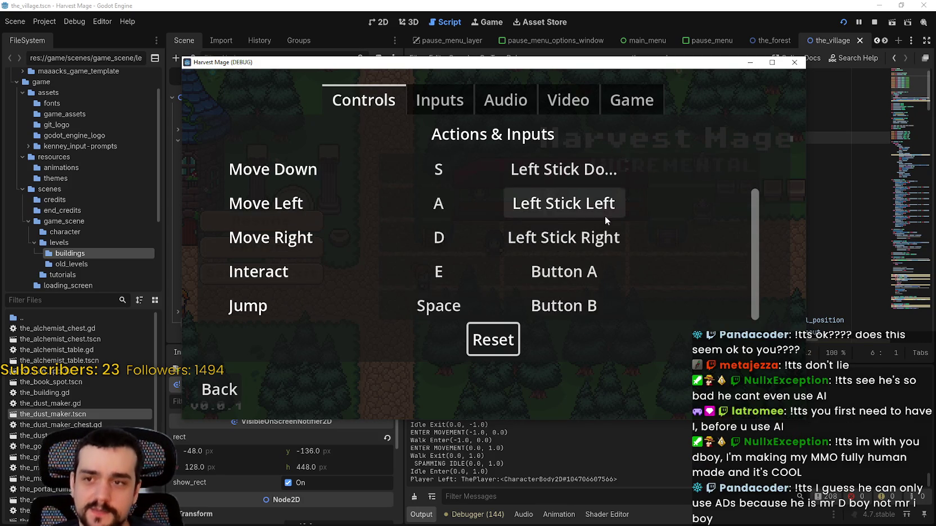
scroll(606, 219, "up", 2)
left_click(466, 110)
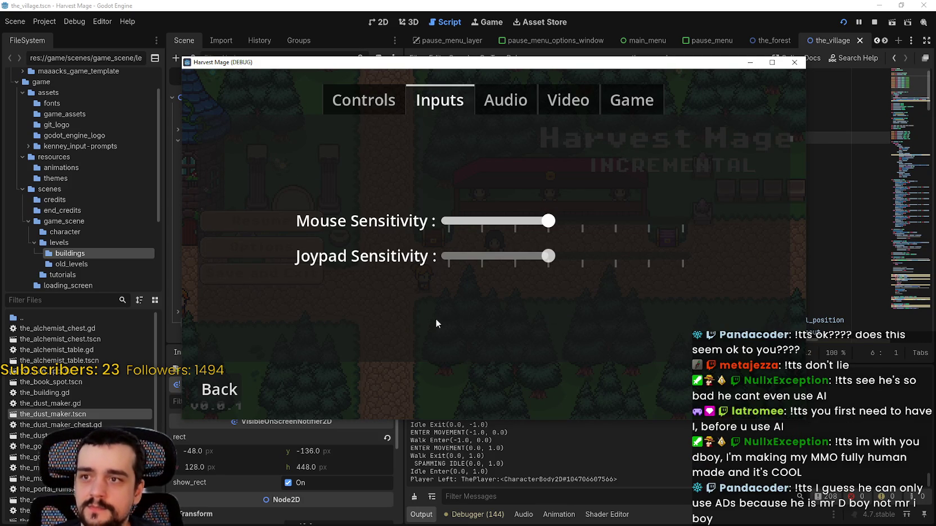
left_click(220, 390)
Save and exit to the title screen, then quit the game.
left_click(253, 273)
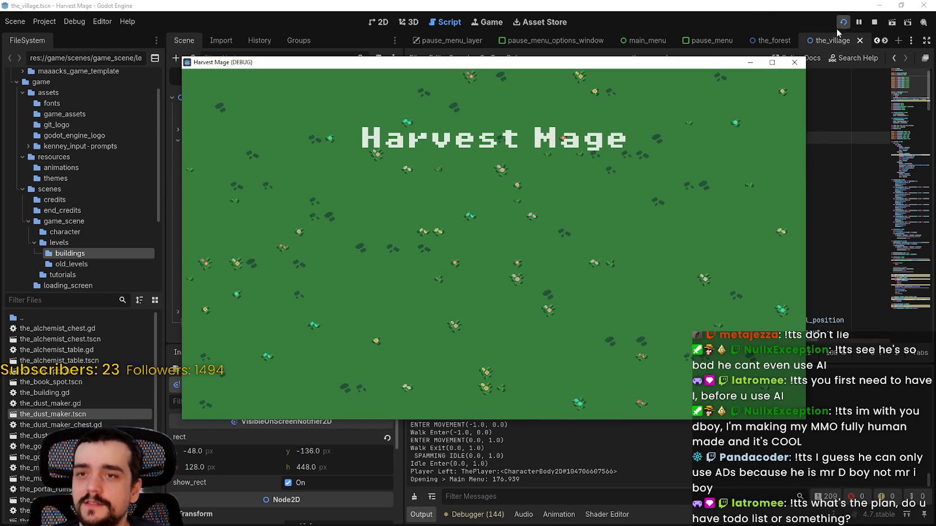
left_click(250, 346)
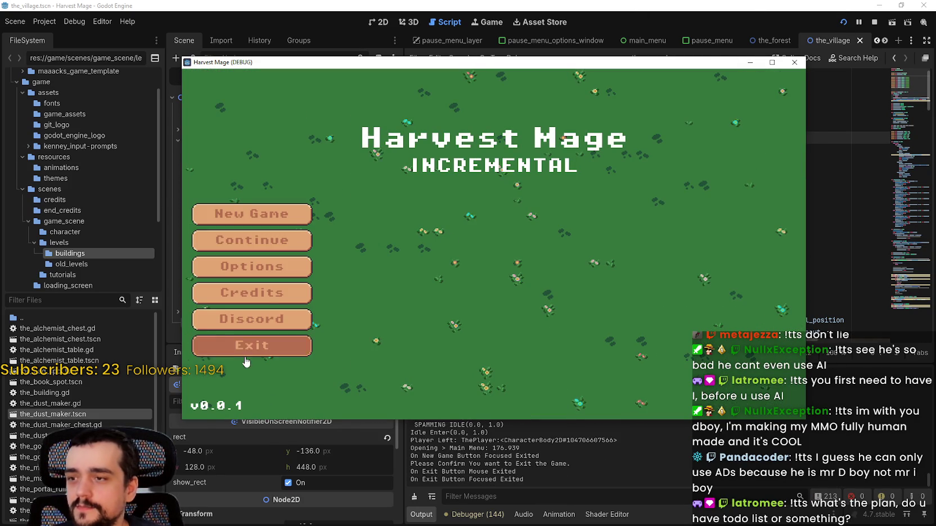
left_click(245, 359)
Save the current scene from the npc script in the editor.
left_click(747, 137)
key("ctrl+s")
left_click(65, 300)
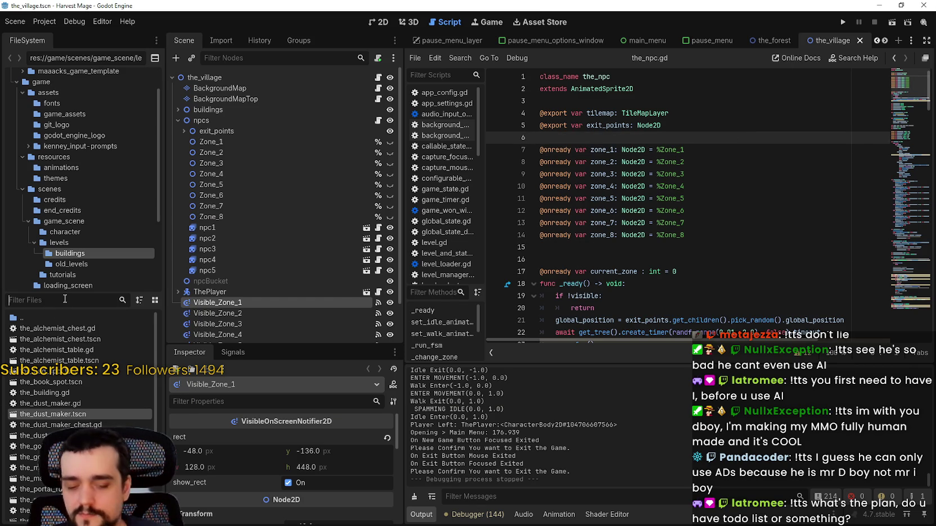
Filter project files for 'options' and open input_options_menu.tscn.
type("options")
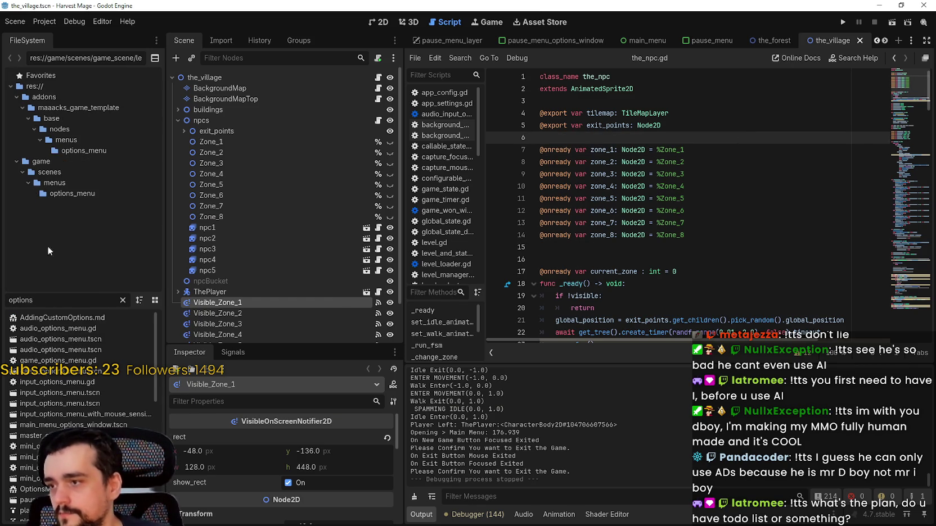
scroll(62, 383, "down", 2)
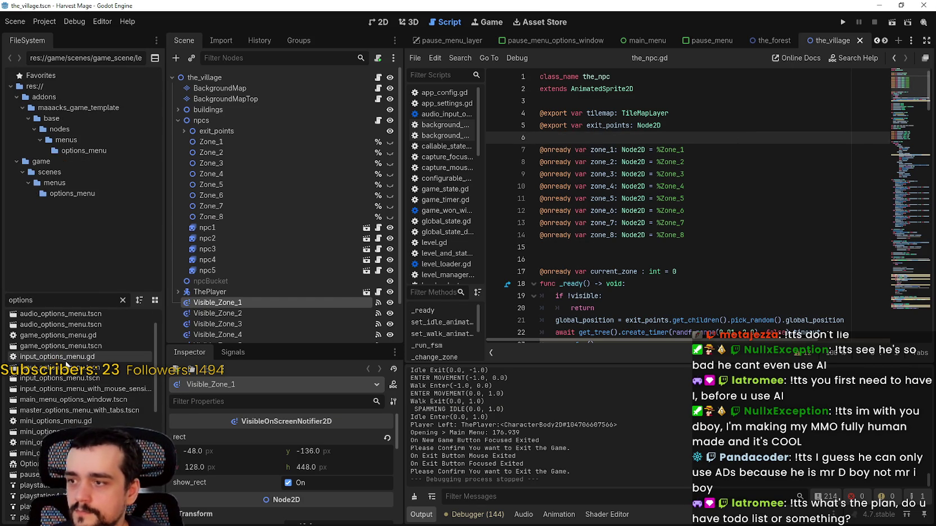
double_click(62, 378)
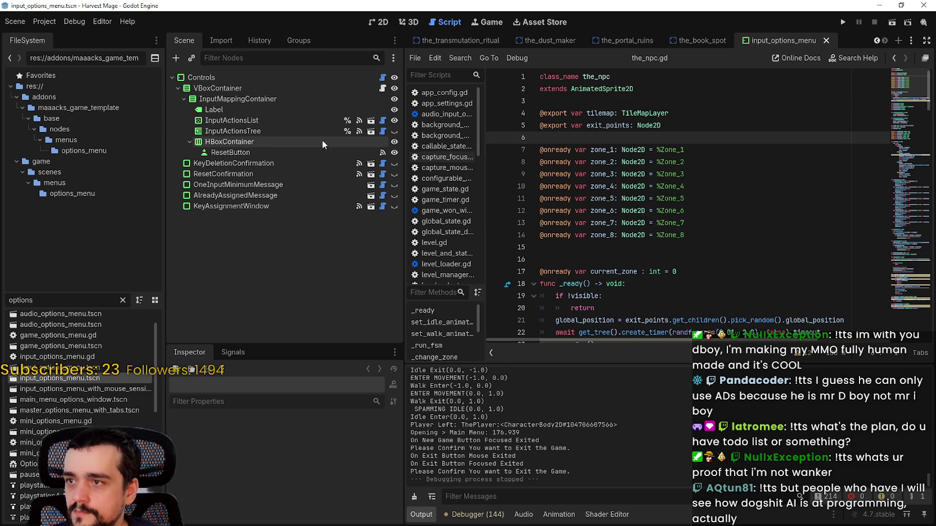
Inspect InputActionsList and InputActionsTree, view the 2D canvas, and toggle InputActionsTree's visibility on and off.
left_click(314, 122)
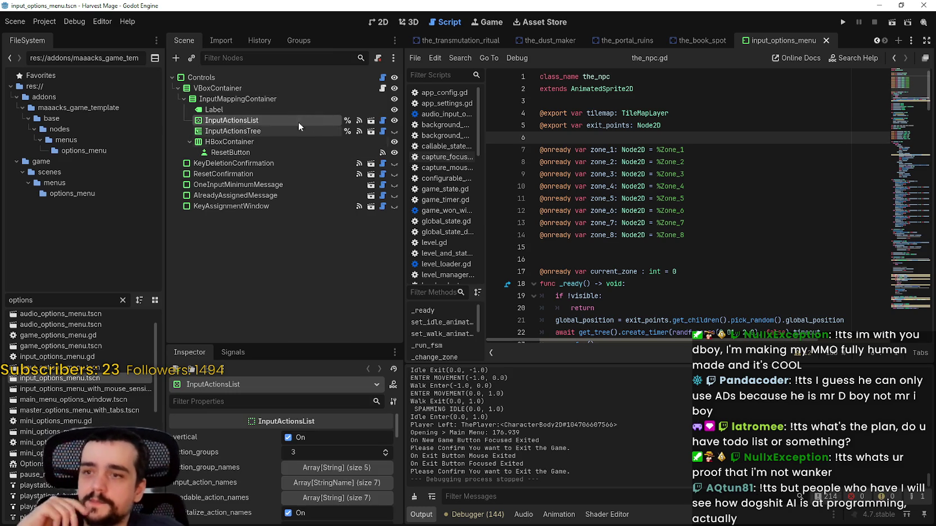
left_click(294, 132)
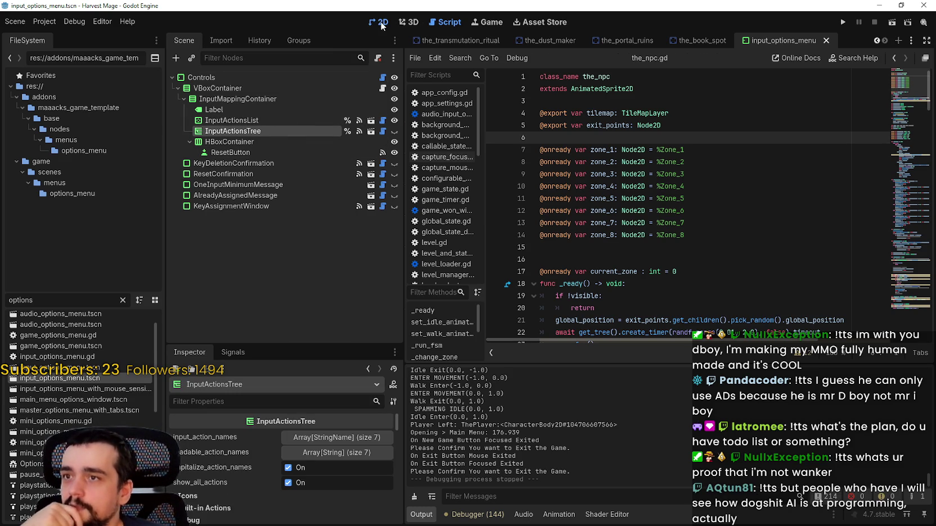
left_click(381, 24)
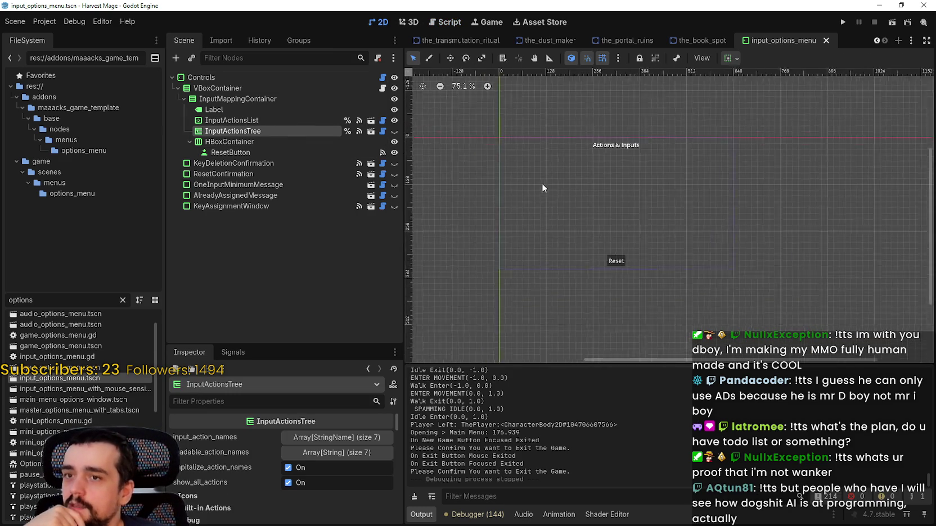
left_click(395, 129)
left_click(396, 129)
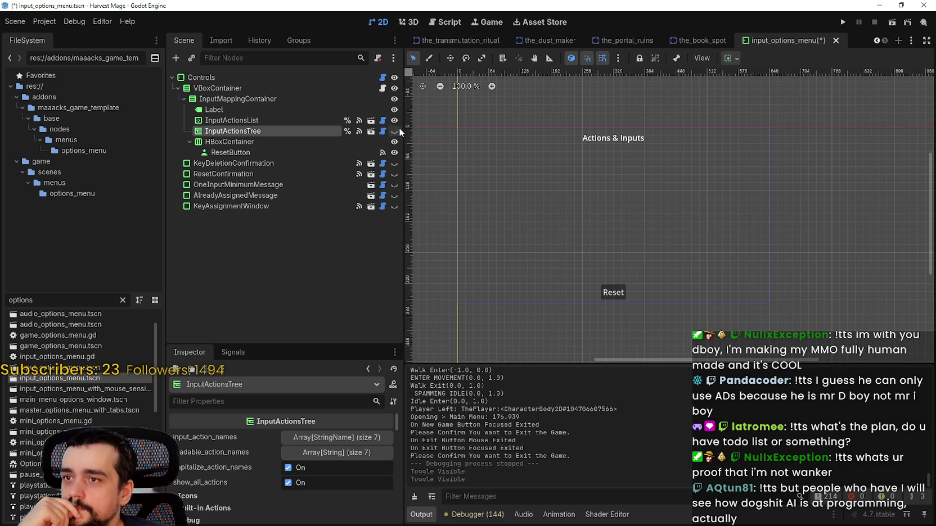
Inspect the ResetConfirmation, KeyAssignmentWindow, message and KeyDeletionConfirmation nodes.
left_click(337, 174)
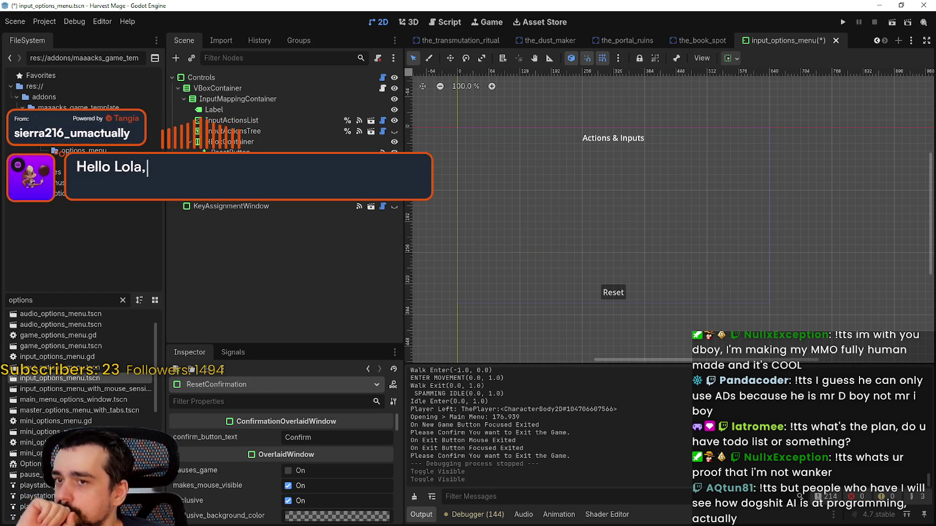
left_click(260, 206)
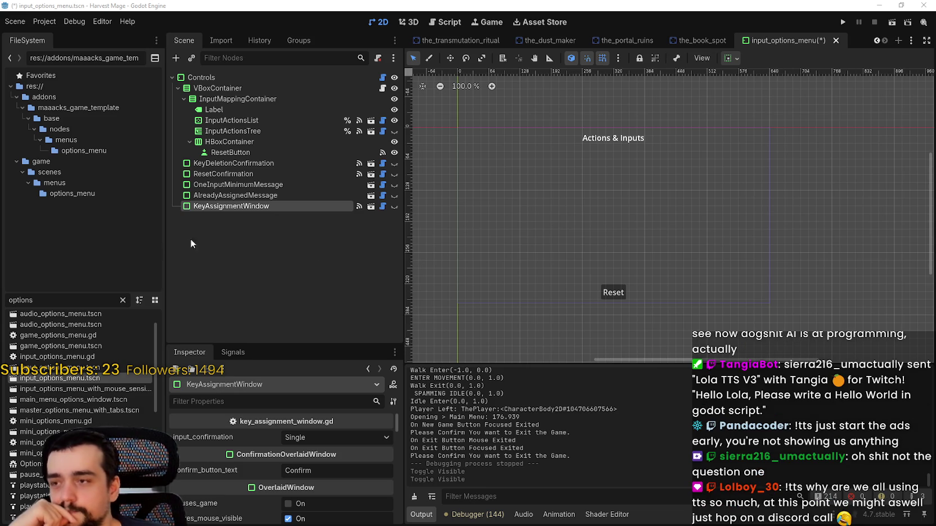
left_click(245, 194)
left_click(246, 191)
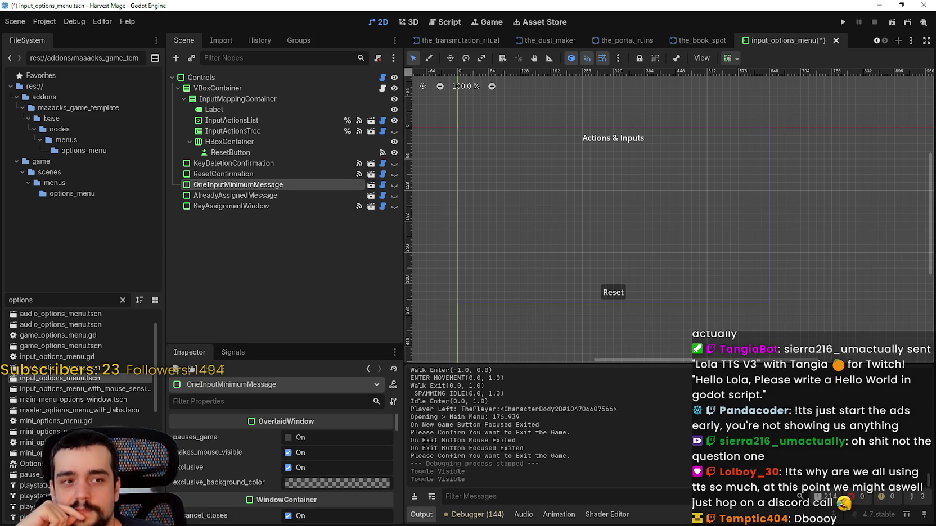
left_click(231, 173)
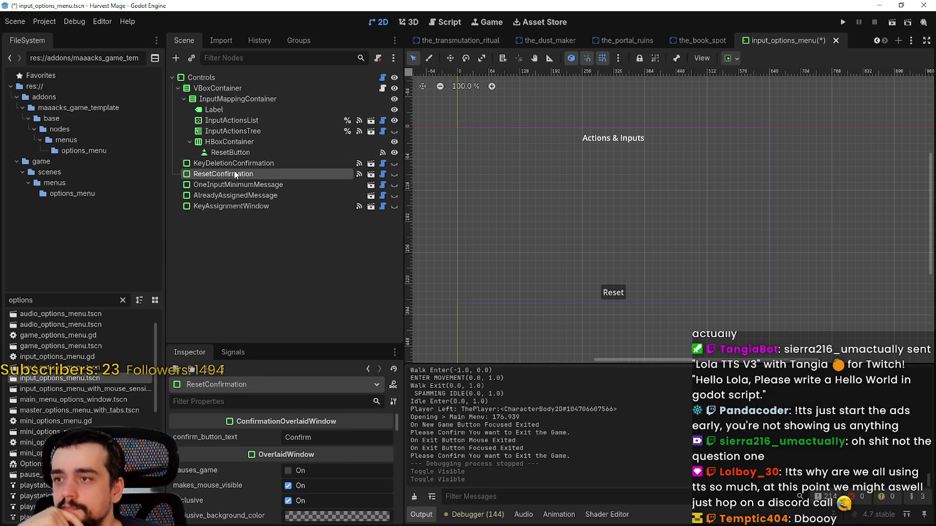
left_click(231, 163)
scroll(664, 185, "up", 3)
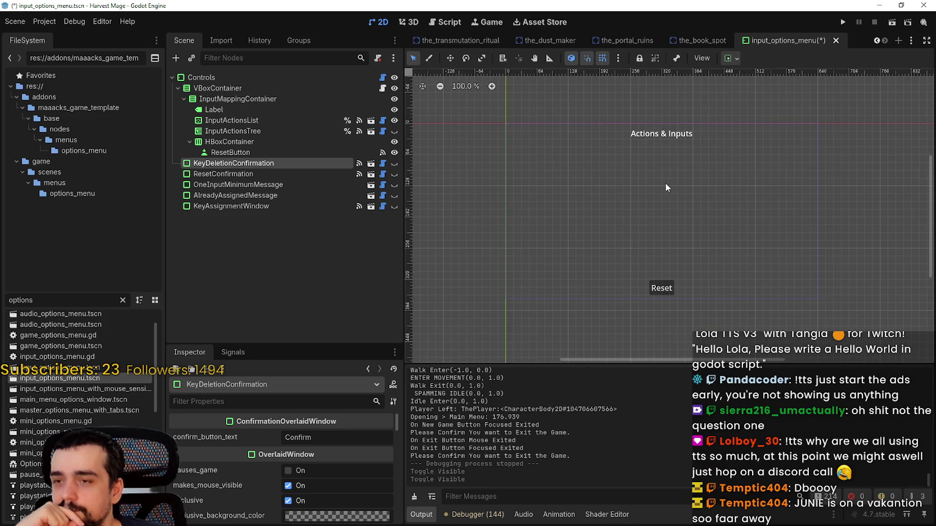
Zoom around the input_options_menu canvas, then switch to the Speaker.bot event log window with Alt+Tab.
scroll(661, 186, "up", 1)
scroll(659, 185, "down", 4)
scroll(655, 187, "up", 1)
scroll(654, 188, "up", 4)
scroll(655, 187, "down", 7)
scroll(655, 187, "up", 4)
scroll(655, 188, "down", 2)
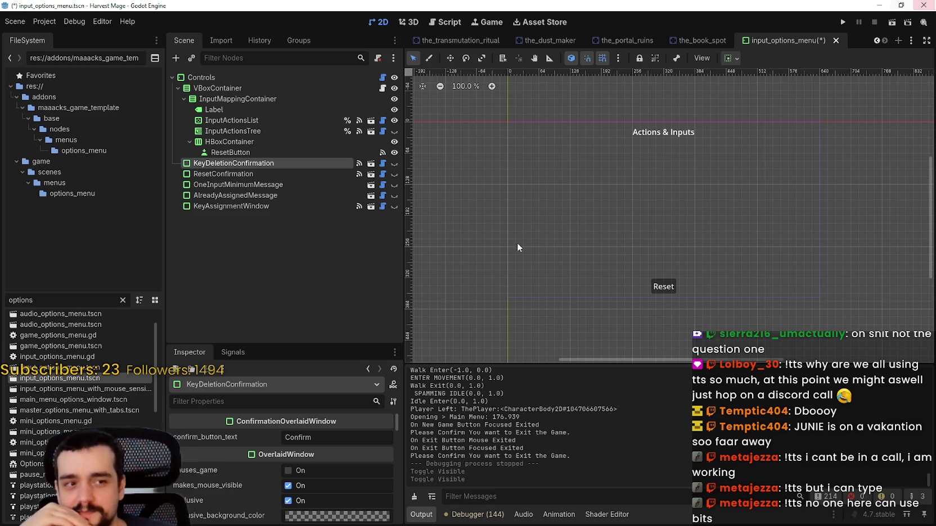
scroll(706, 348, "up", 1)
scroll(709, 332, "down", 3)
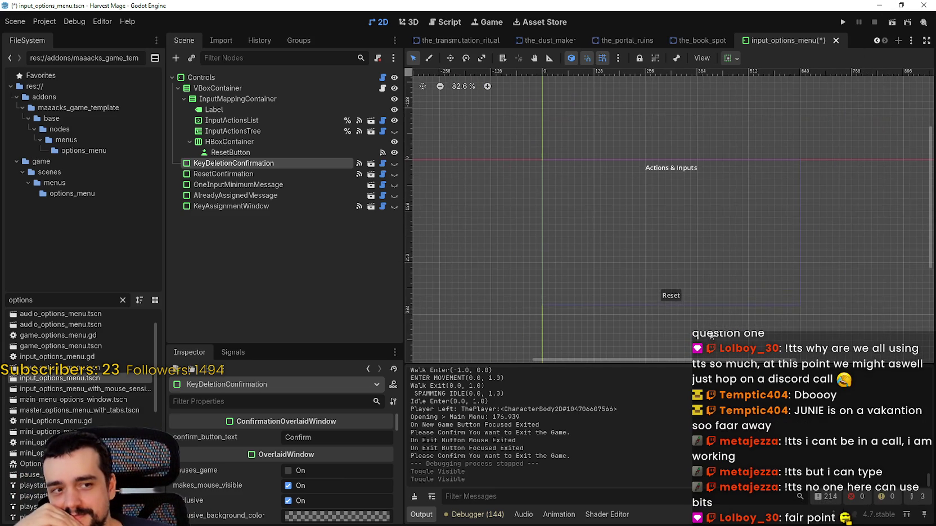
scroll(690, 278, "up", 3)
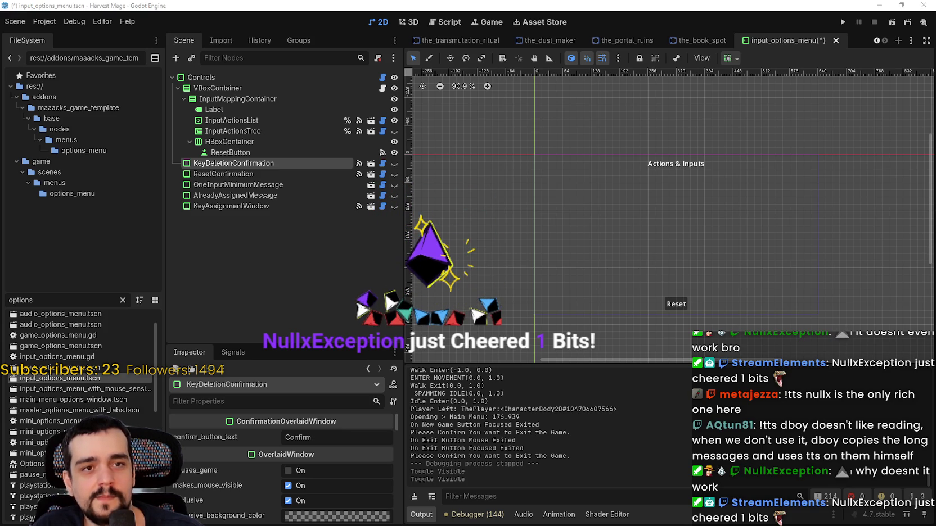
key("alt+Tab")
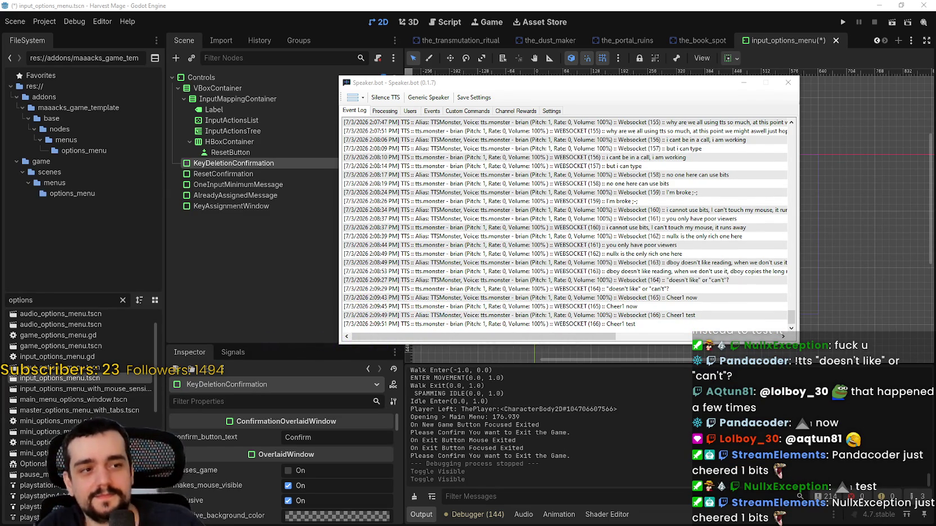
Move the Speaker.bot window up and right, then minimize it.
left_click_drag(746, 85, 790, 71)
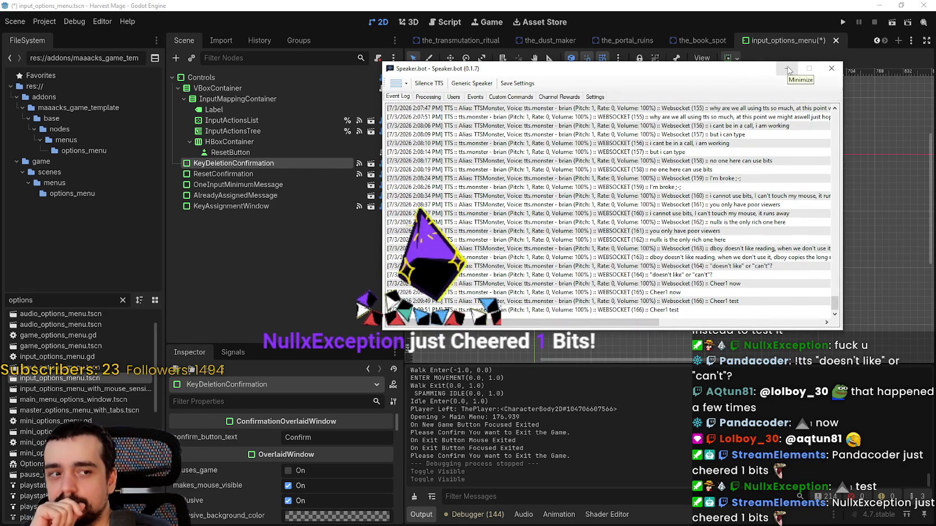
left_click(787, 69)
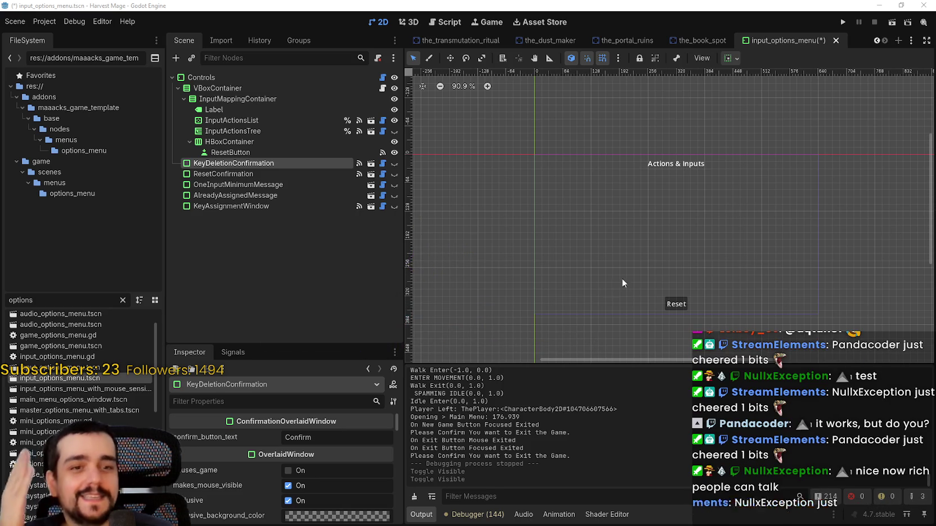
Zoom the canvas, then save input_options_menu.tscn with Ctrl+S.
scroll(610, 229, "up", 2)
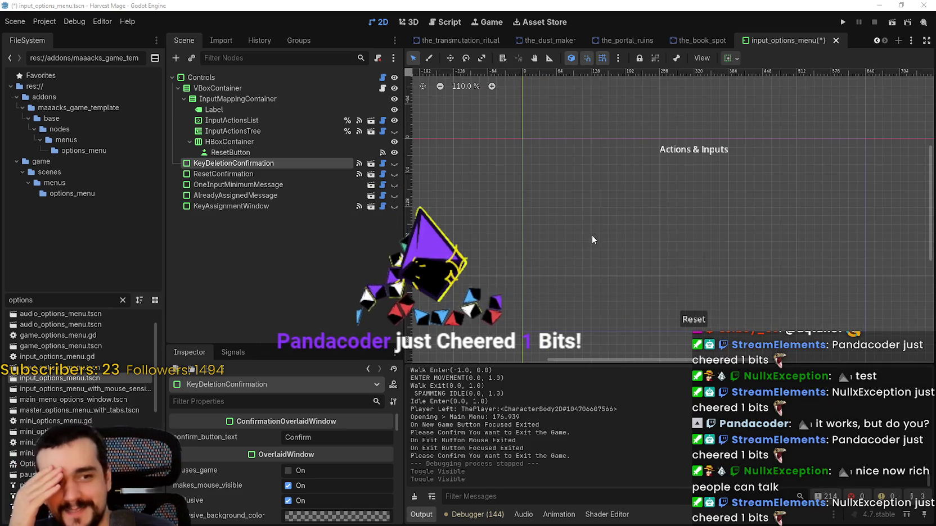
scroll(591, 234, "down", 2)
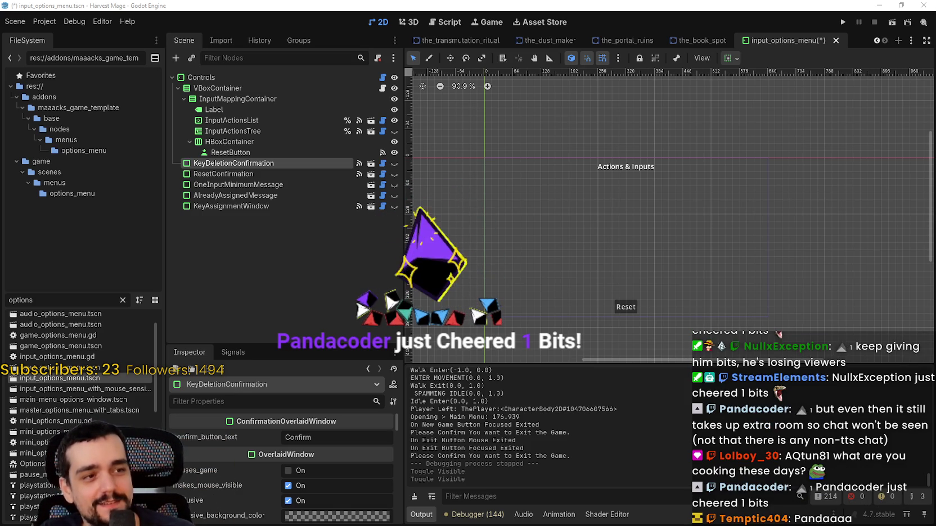
scroll(644, 221, "down", 1)
key("ctrl+s")
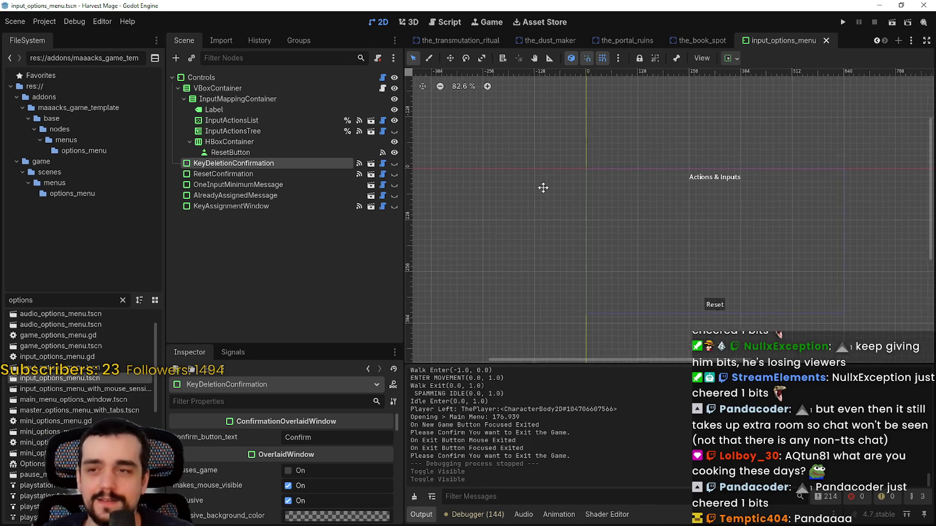
Scroll through the open scene tabs and close input_options_menu.
left_click(878, 41)
left_click(884, 41)
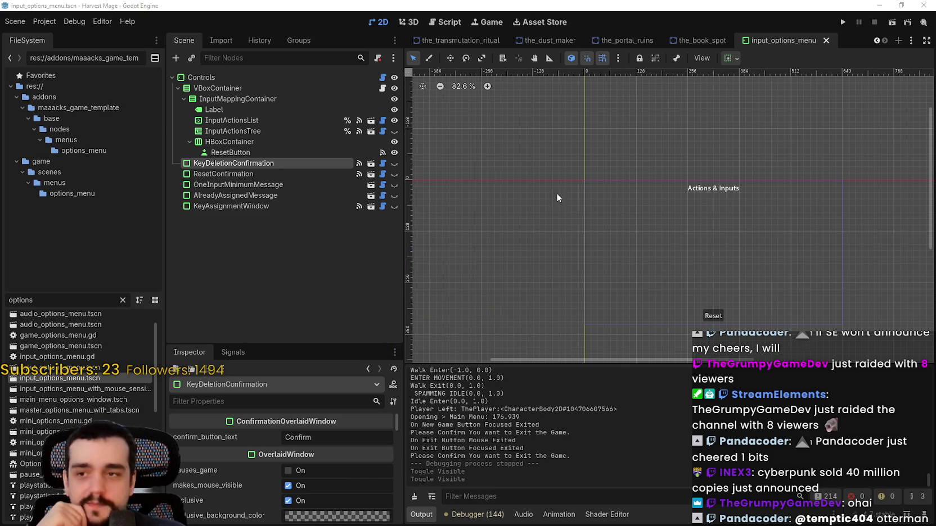
scroll(522, 184, "up", 2)
scroll(754, 215, "down", 3)
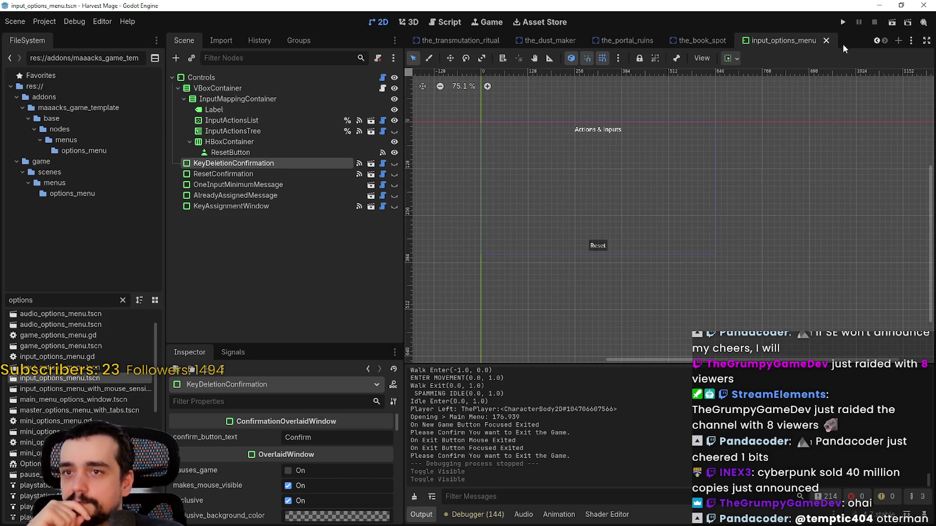
left_click(826, 41)
Scroll the scene tab bar and switch to the_village scene.
scroll(876, 42, "up", 8)
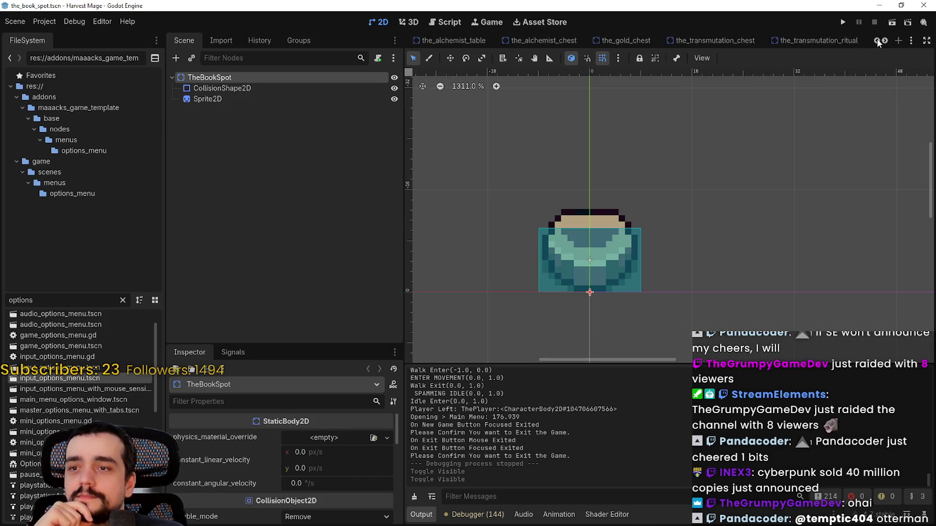
scroll(878, 42, "up", 8)
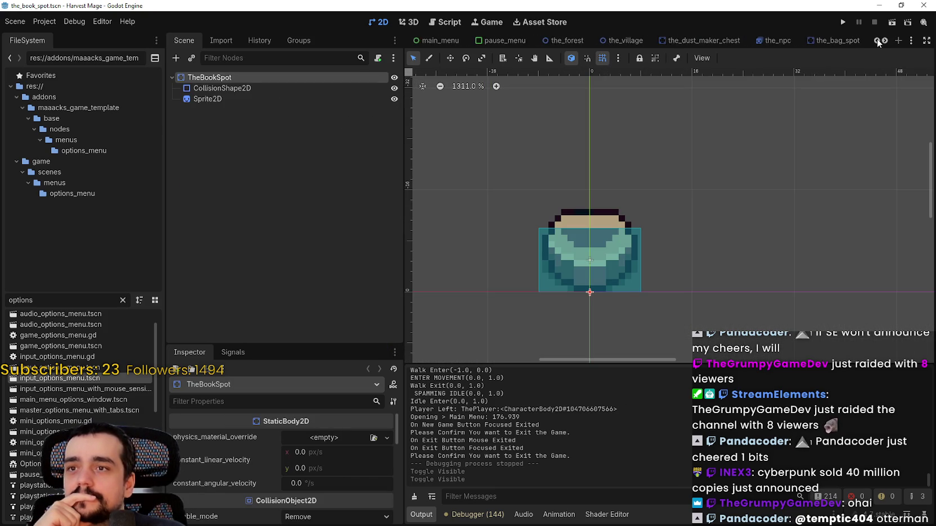
scroll(877, 43, "up", 8)
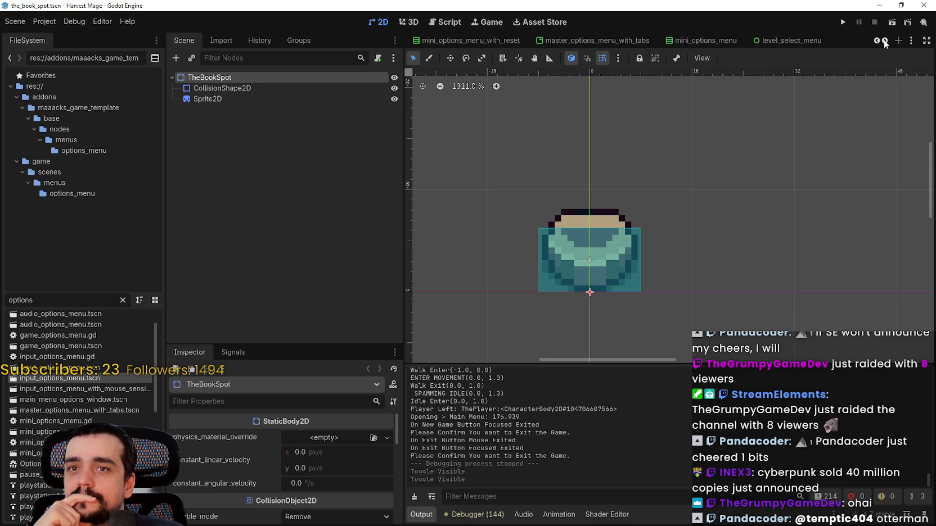
left_click(876, 41)
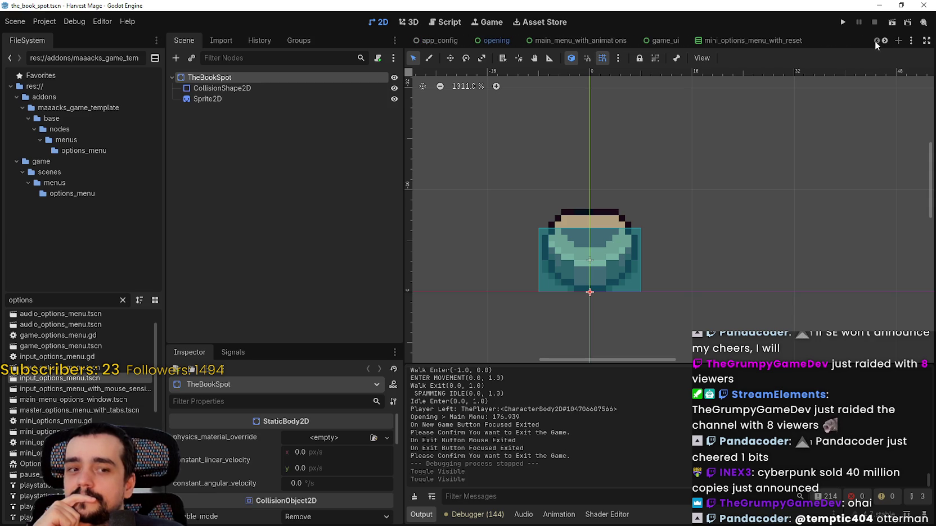
scroll(884, 43, "down", 6)
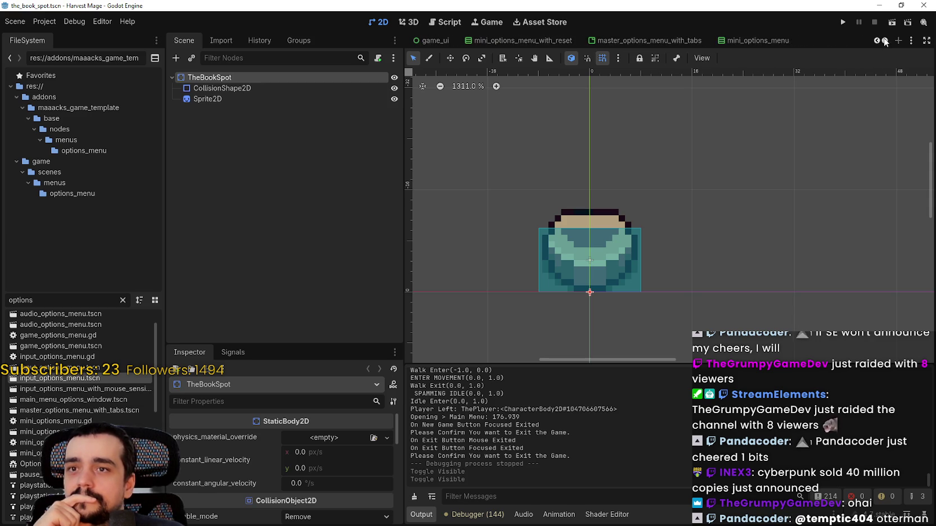
scroll(884, 43, "down", 3)
scroll(883, 42, "down", 2)
left_click(623, 41)
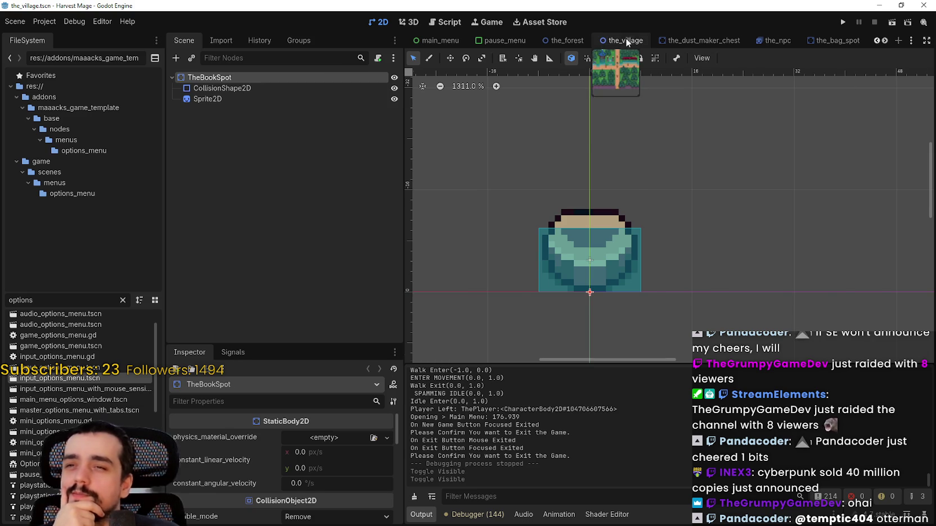
Zoom in on the village map, then drag the Toxic City of SPLORR itch.io browser over the editor.
scroll(702, 241, "down", 3)
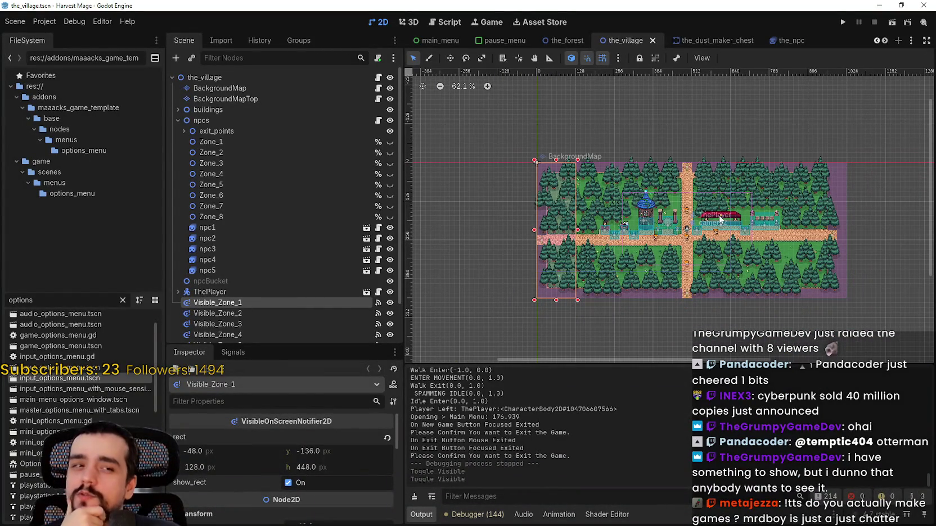
scroll(770, 213, "up", 3)
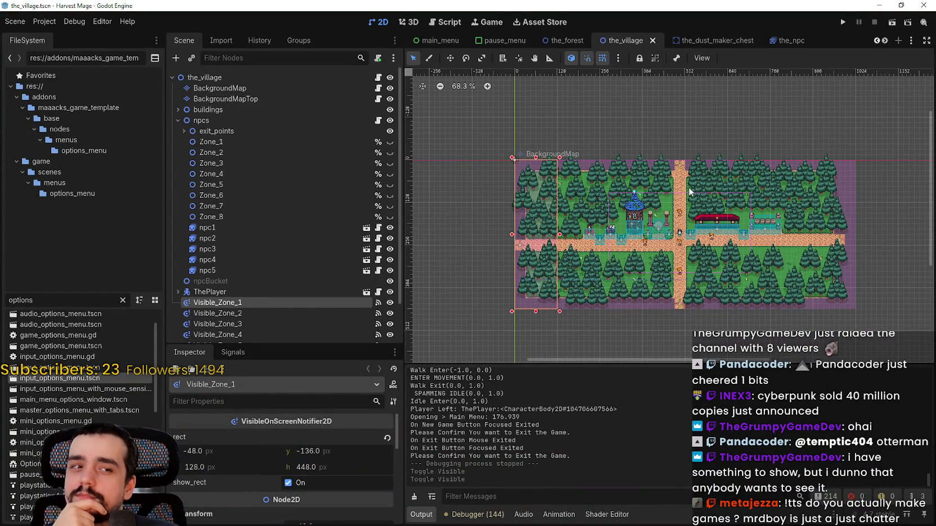
scroll(770, 213, "up", 2)
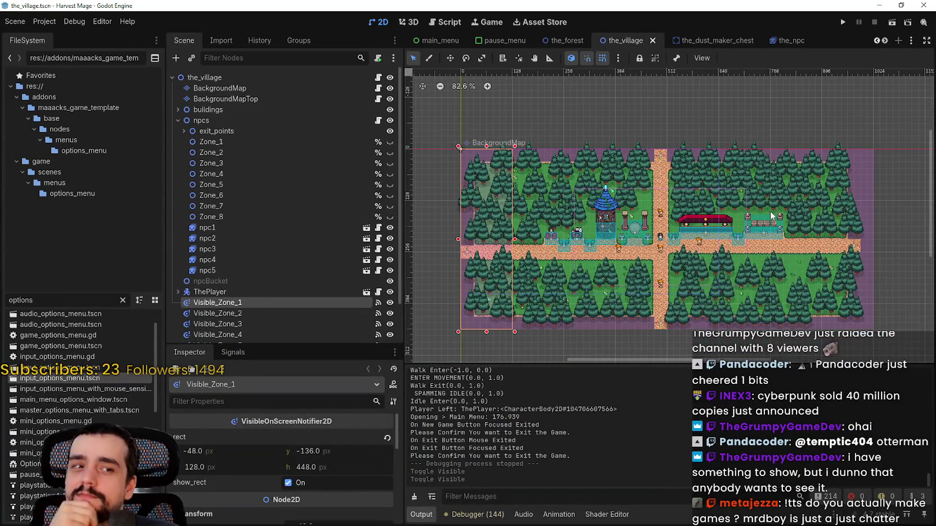
scroll(770, 214, "up", 3)
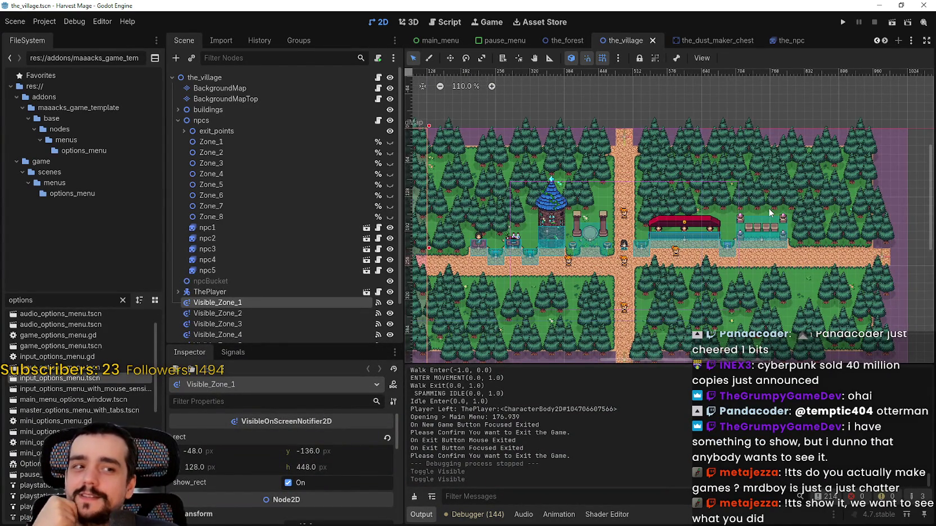
scroll(770, 212, "down", 2)
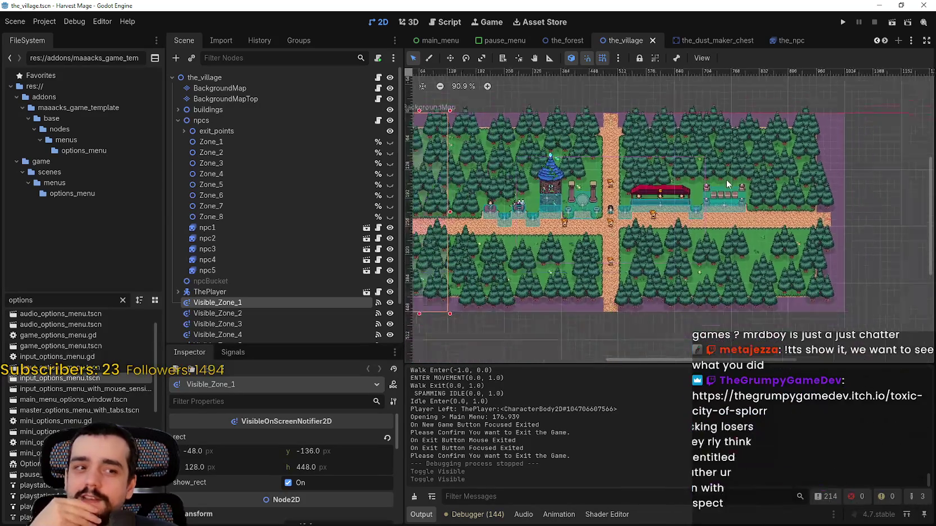
scroll(727, 184, "up", 2)
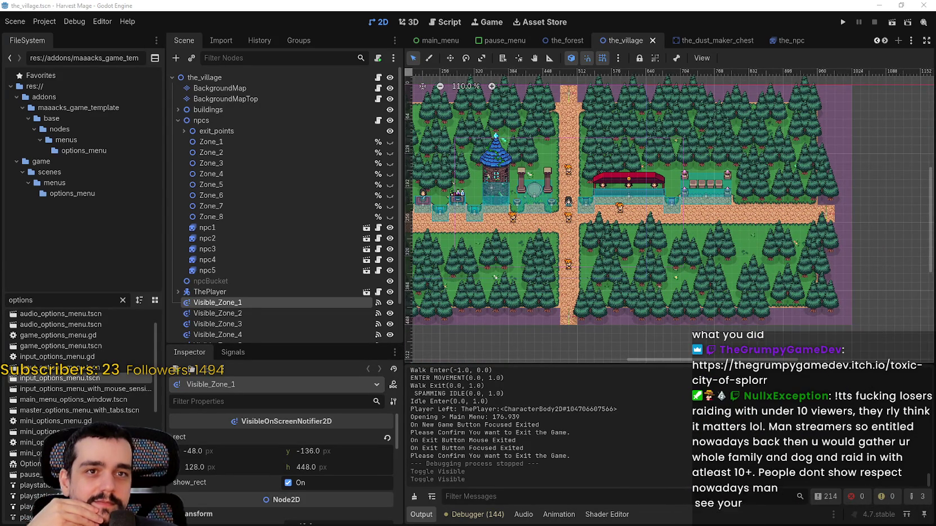
left_click_drag(439, 523, 437, 4)
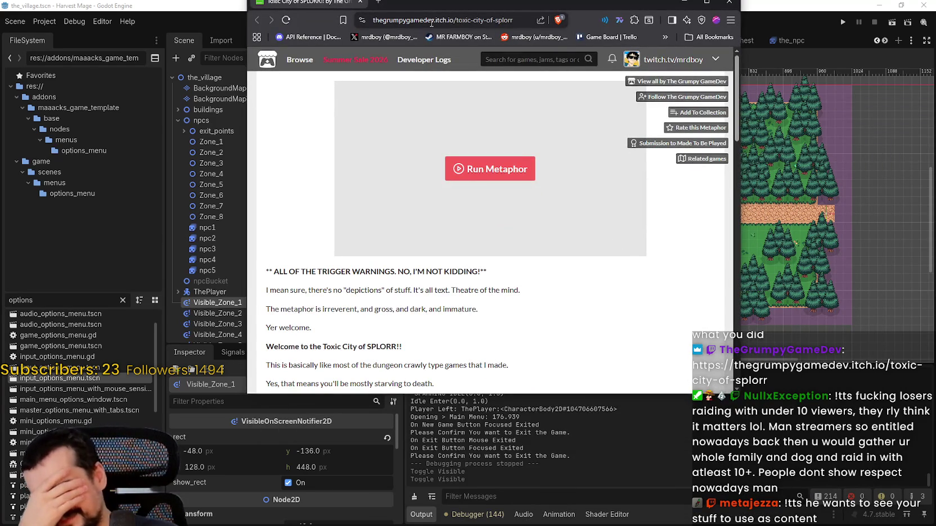
Maximize the browser, start Toxic City of SPLORR and embark, then shrink the window lower right.
left_click(707, 3)
left_click(473, 32)
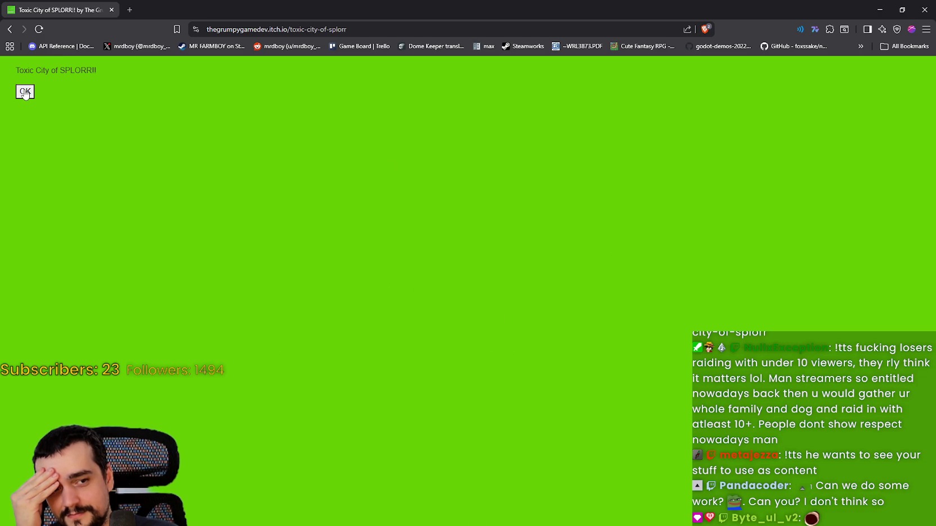
left_click(25, 92)
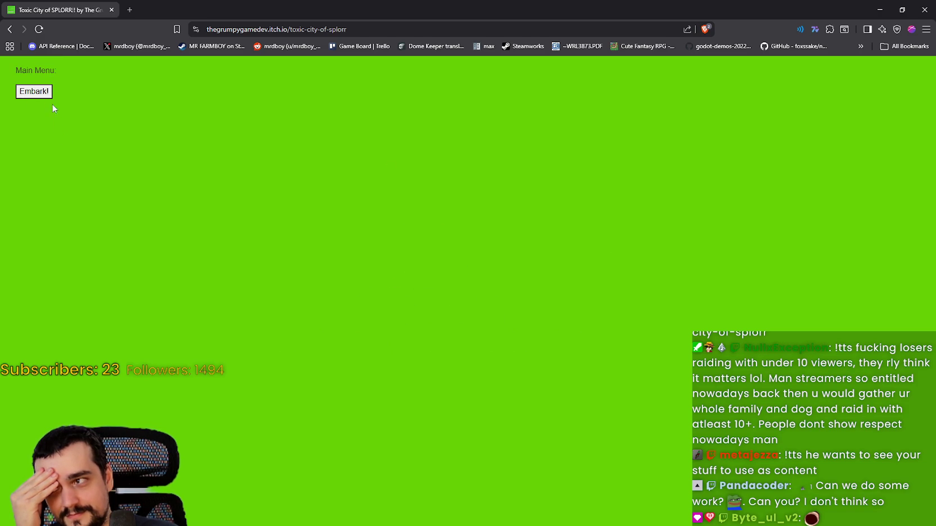
left_click(45, 94)
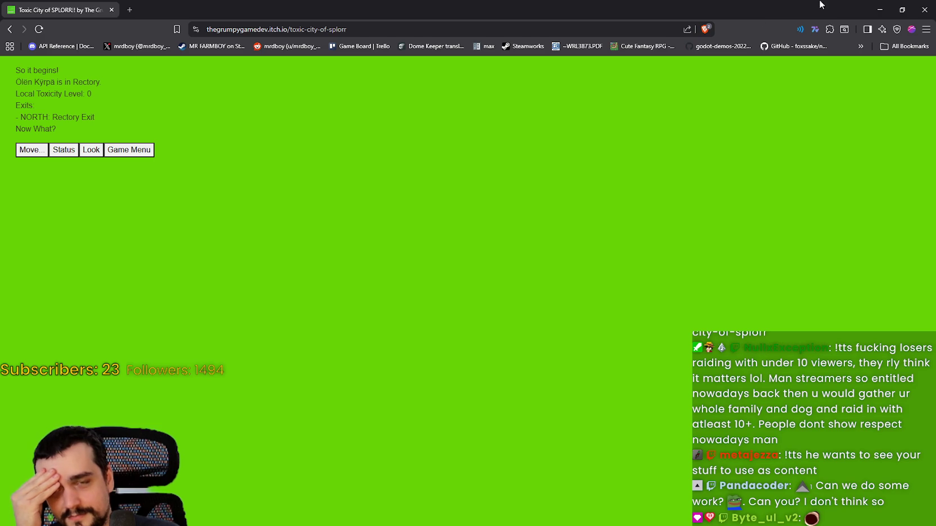
double_click(379, 8)
mouse_move(379, 8)
left_mouse_down()
mouse_move(496, 90)
mouse_move(497, 70)
left_mouse_up()
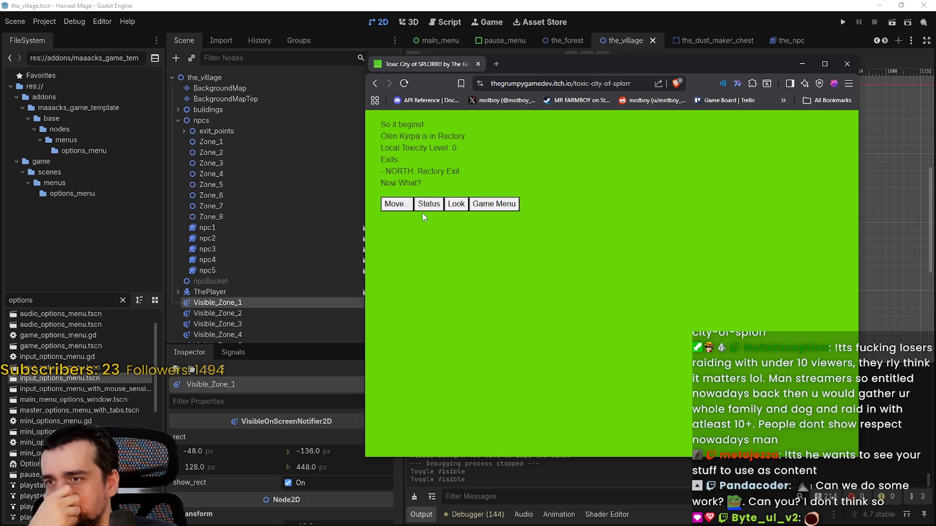
Walk north out of the Rectory, check health and satiety, then go east into the Abandoned House.
key("Return")
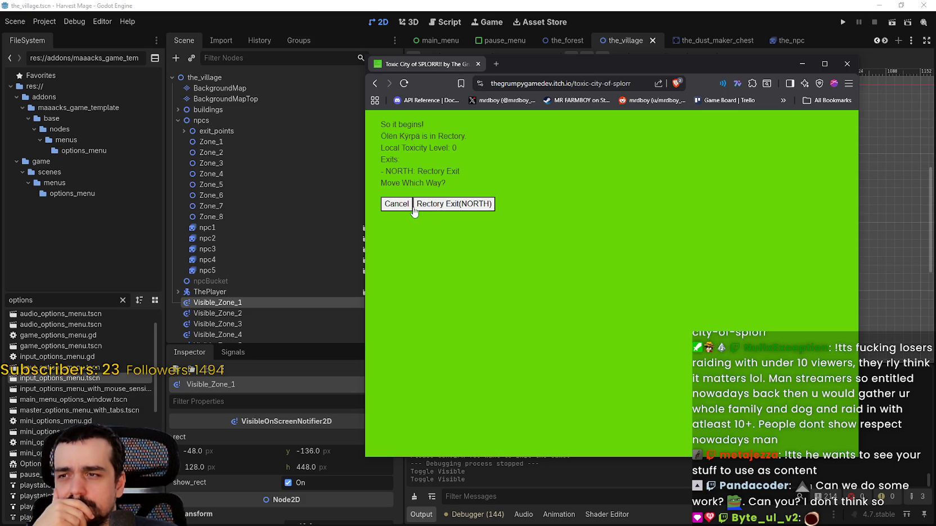
left_click(445, 207)
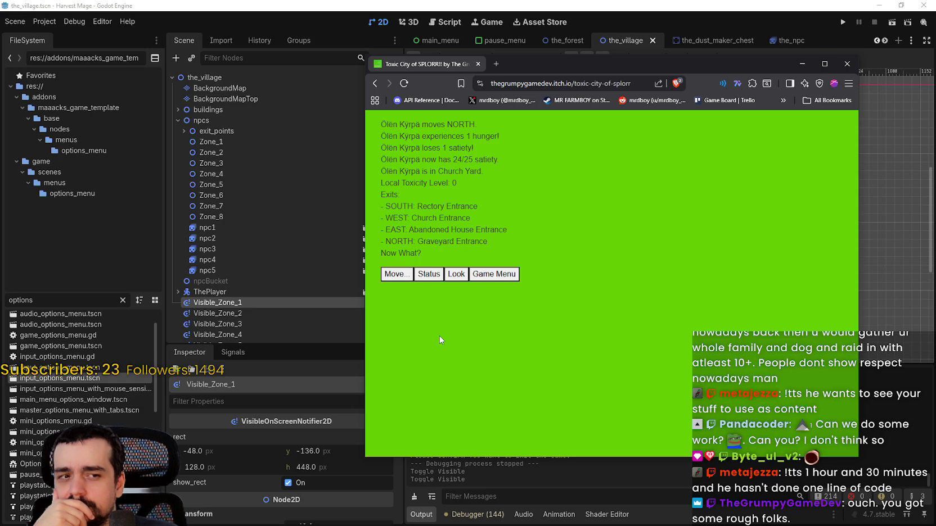
left_click(432, 274)
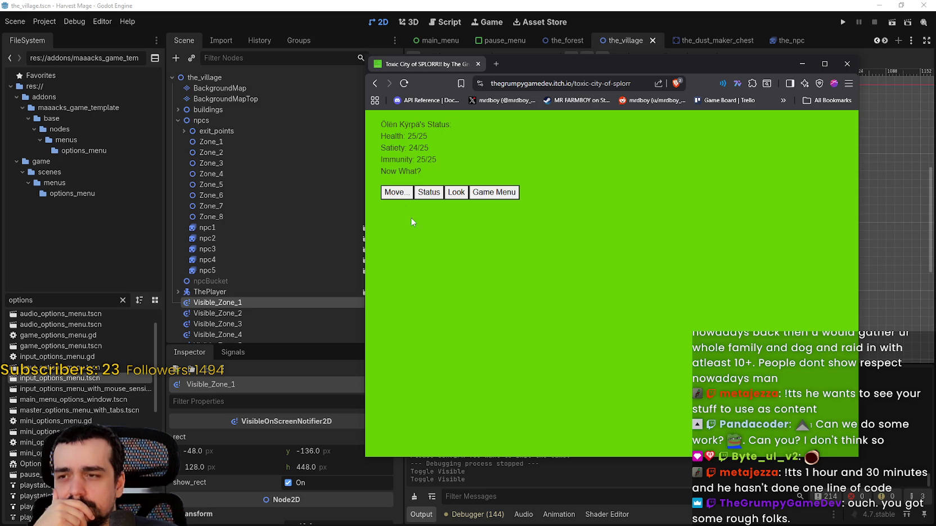
left_click(393, 192)
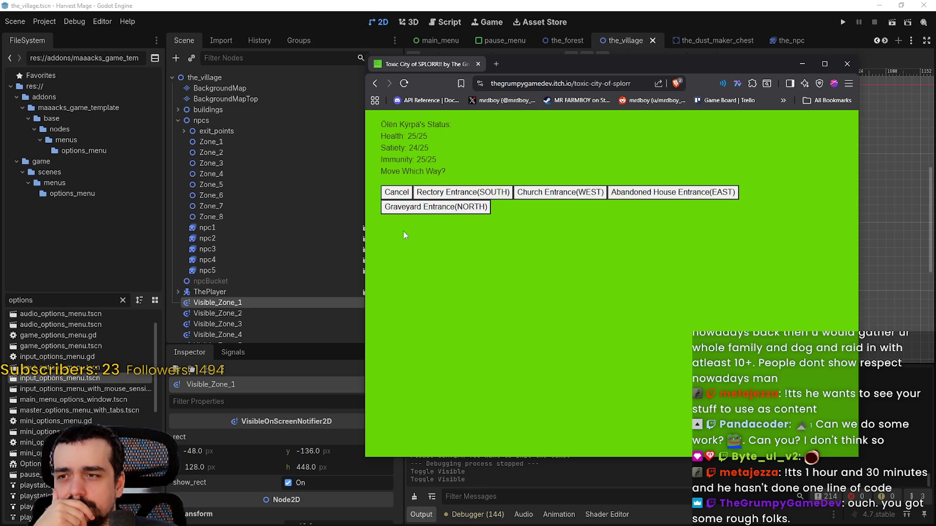
left_click(628, 192)
Pick up the Destroyed Printer and the Pkastic Bag from the Abandoned House floor.
left_click(524, 253)
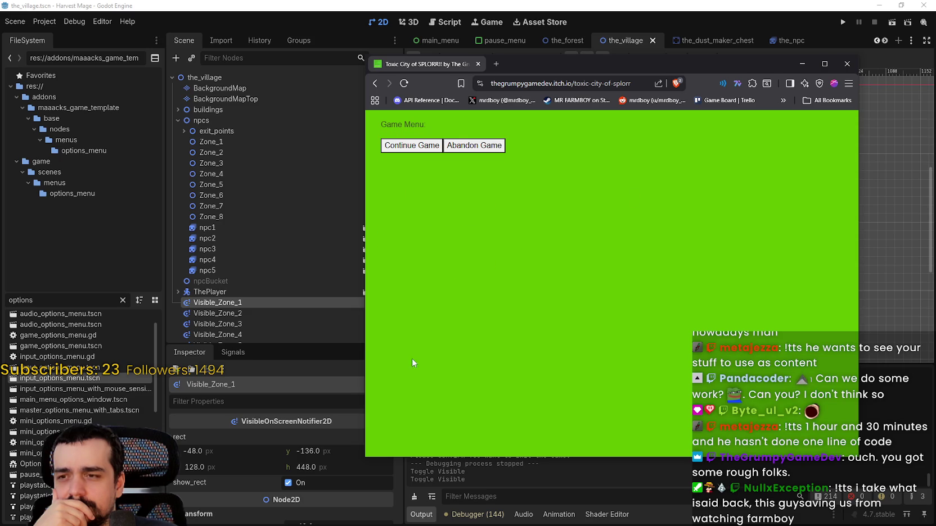
left_click(419, 147)
left_click(449, 258)
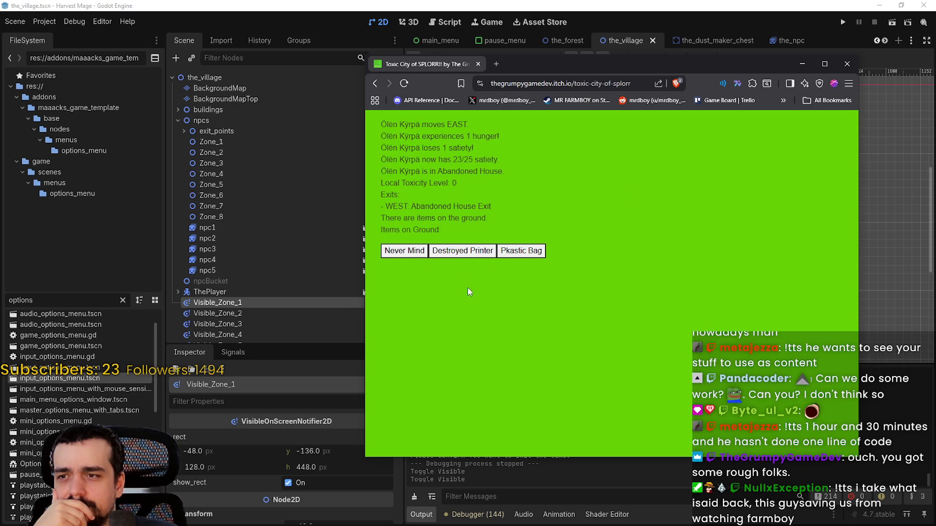
left_click(449, 251)
left_click(417, 251)
left_click(447, 251)
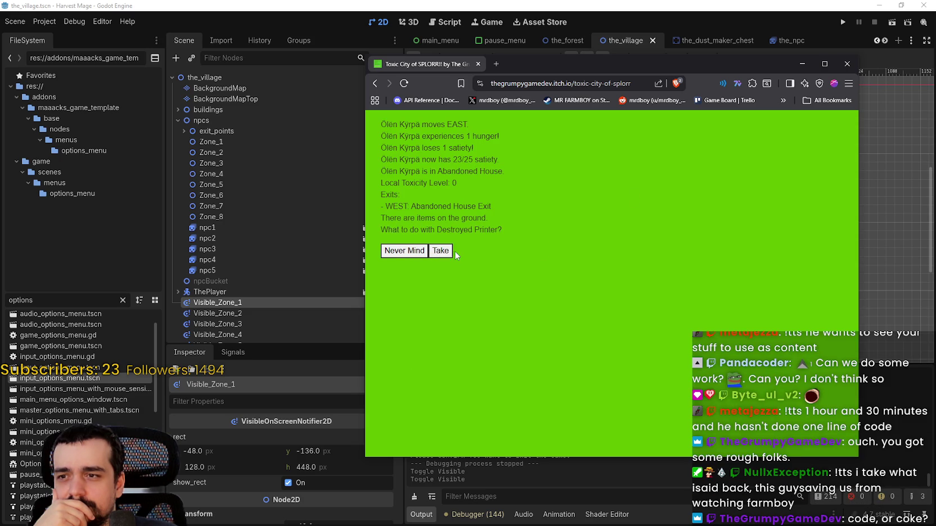
left_click(447, 251)
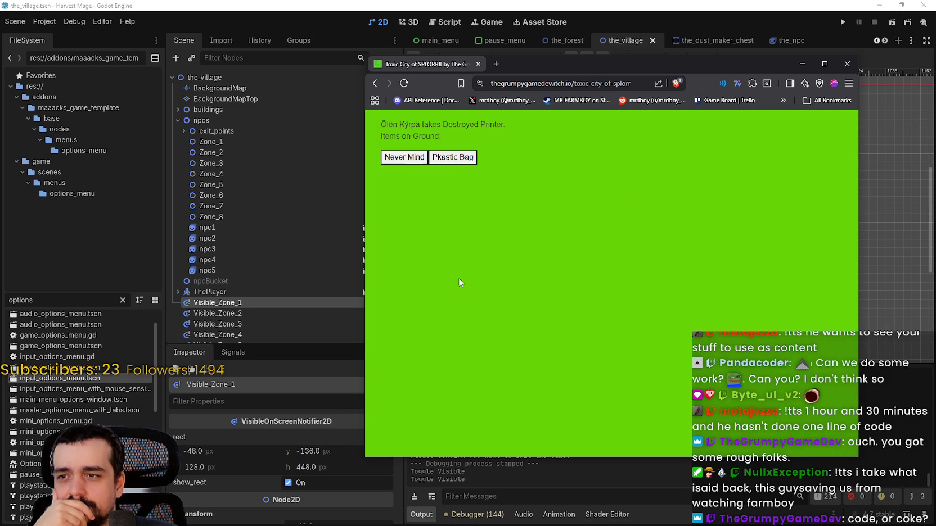
left_click(447, 159)
left_click(440, 160)
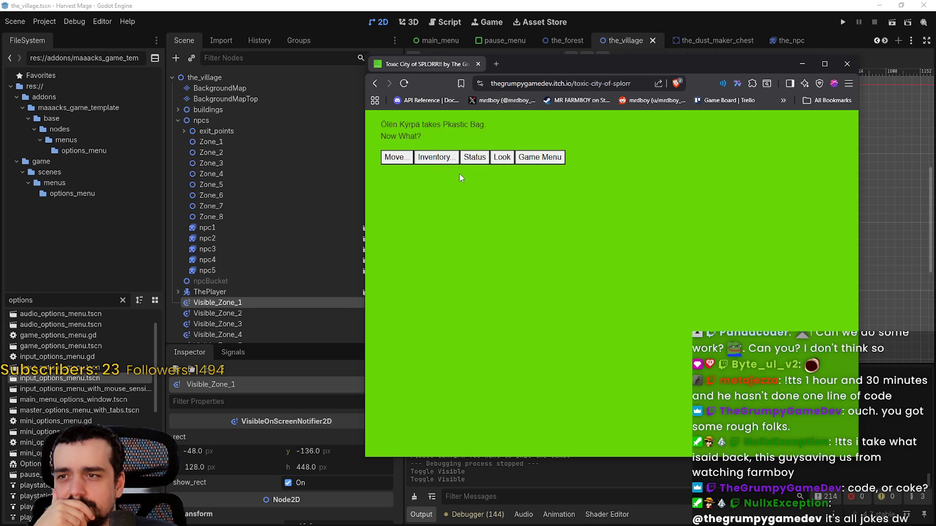
Drop the Destroyed Printer from the character's inventory.
left_click(436, 158)
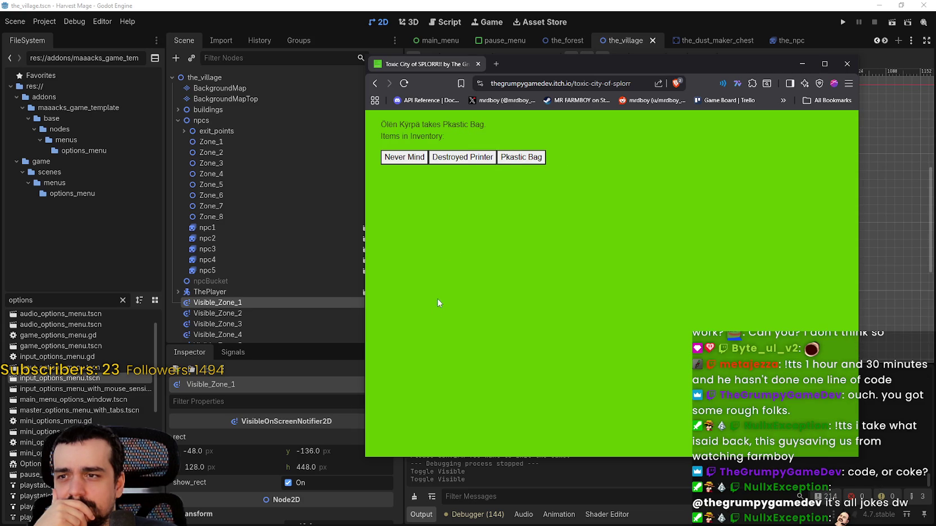
left_click(452, 157)
left_click(441, 157)
Reach into the Pkastic Bag to empty its contents, then drop the empty bag.
left_click(444, 158)
left_click(419, 160)
left_click(453, 158)
left_click(413, 158)
left_click(457, 159)
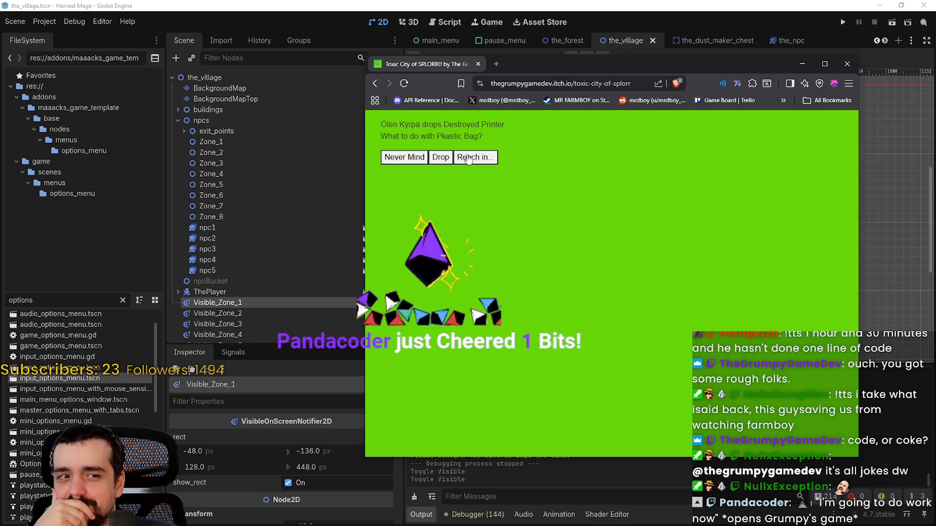
left_click_drag(552, 62, 541, 81)
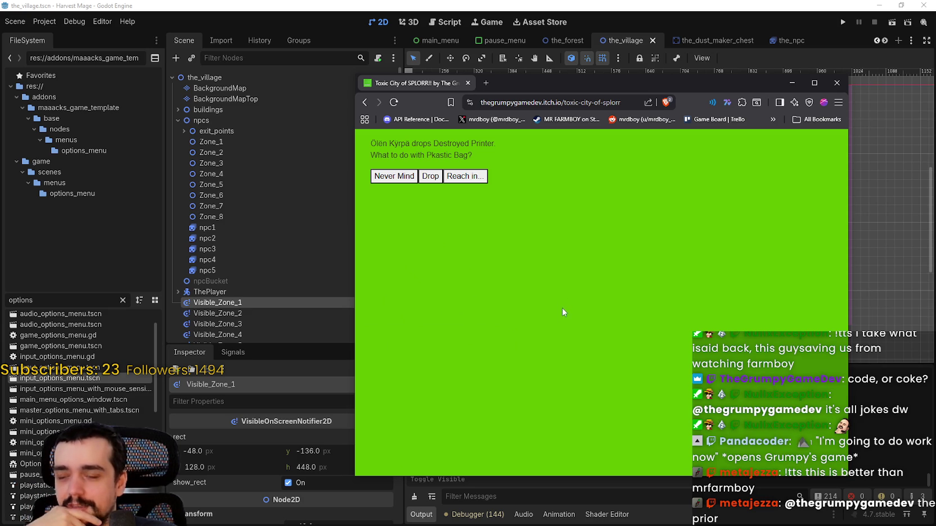
left_click(470, 178)
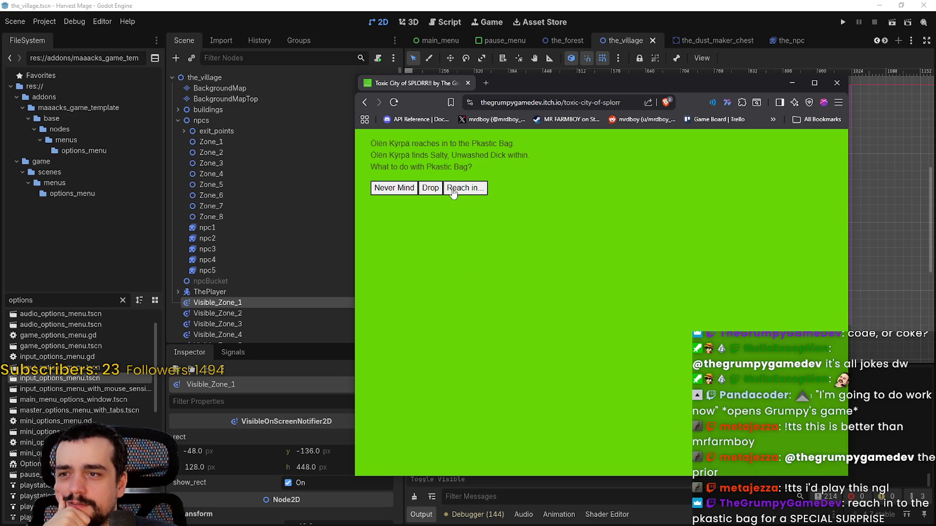
left_click(435, 192)
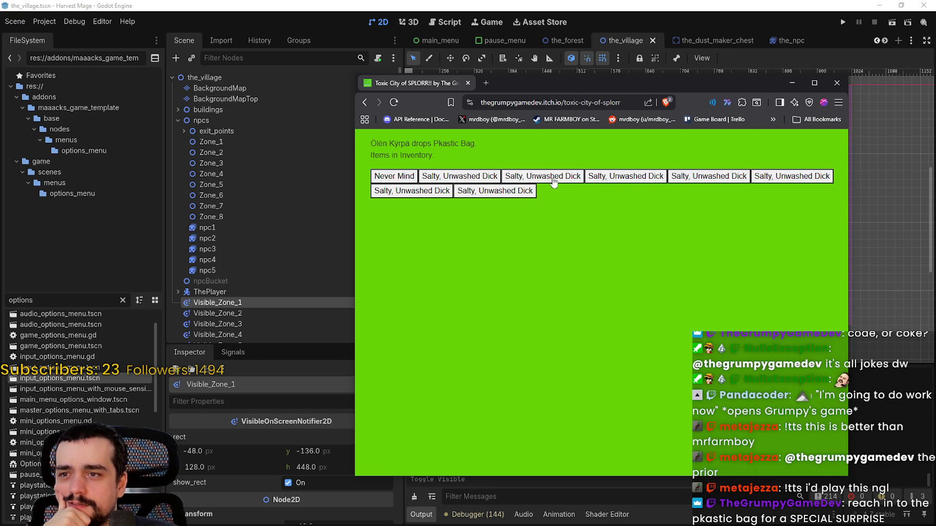
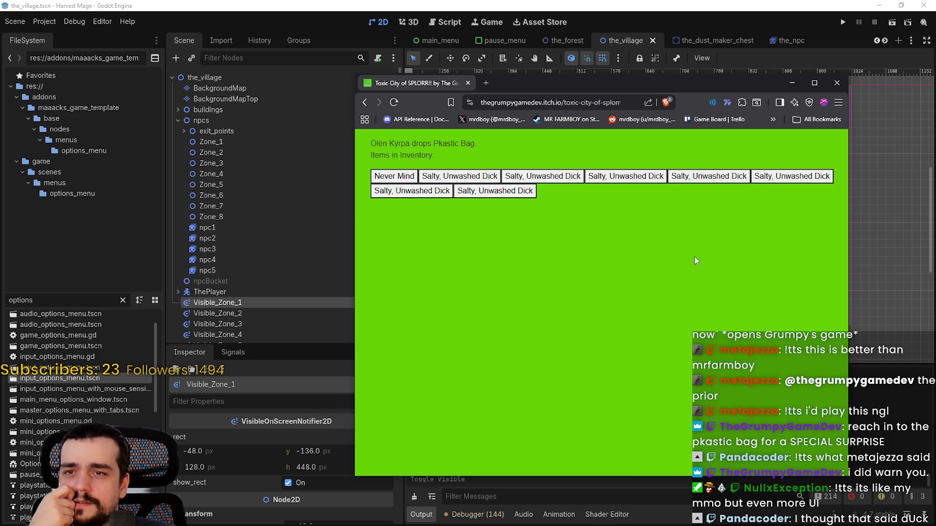
Zoom the page in and start dropping Salty, Unwashed Dick items from the inventory.
key("ctrl+plus")
key("ctrl+plus")
key("ctrl+plus")
key("ctrl+plus")
key("ctrl+plus")
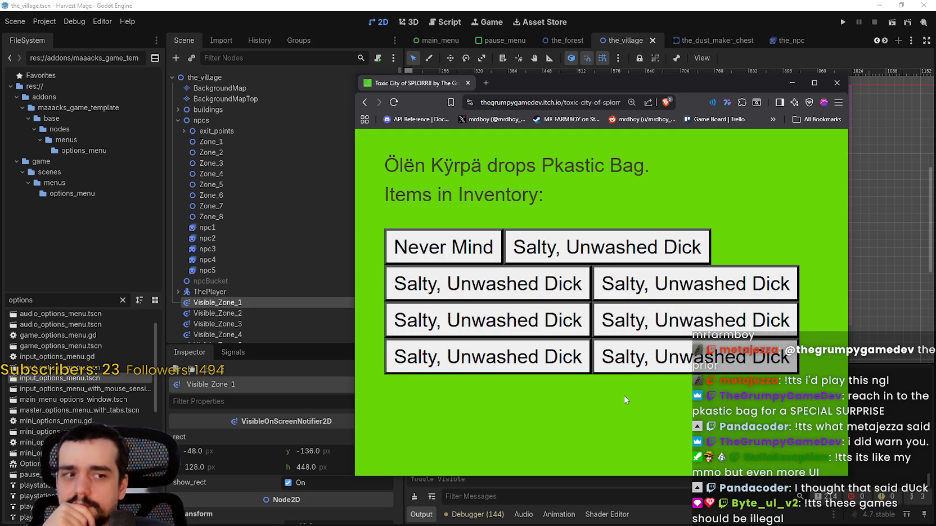
left_click(631, 246)
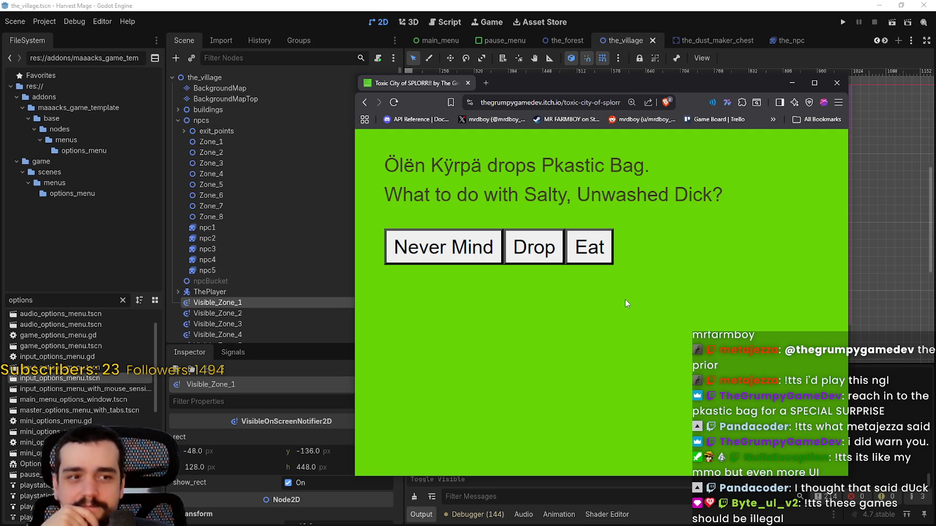
left_click(555, 248)
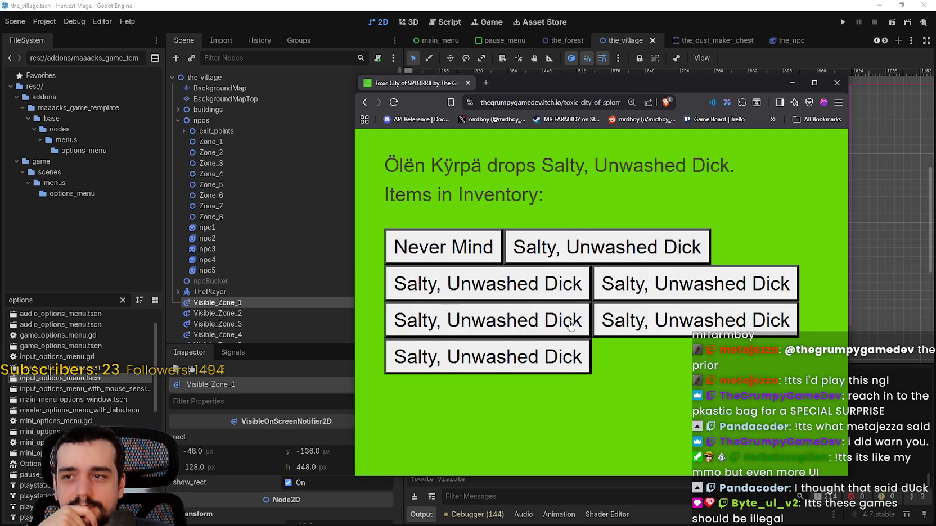
left_click(570, 245)
left_click(562, 248)
left_click(565, 247)
Drop the remaining Salty item copies, then return to the Abandoned House room view.
left_click(523, 254)
left_click(526, 255)
left_click(532, 255)
left_click(534, 256)
left_click(542, 257)
left_click(547, 258)
left_click(548, 257)
left_click(546, 259)
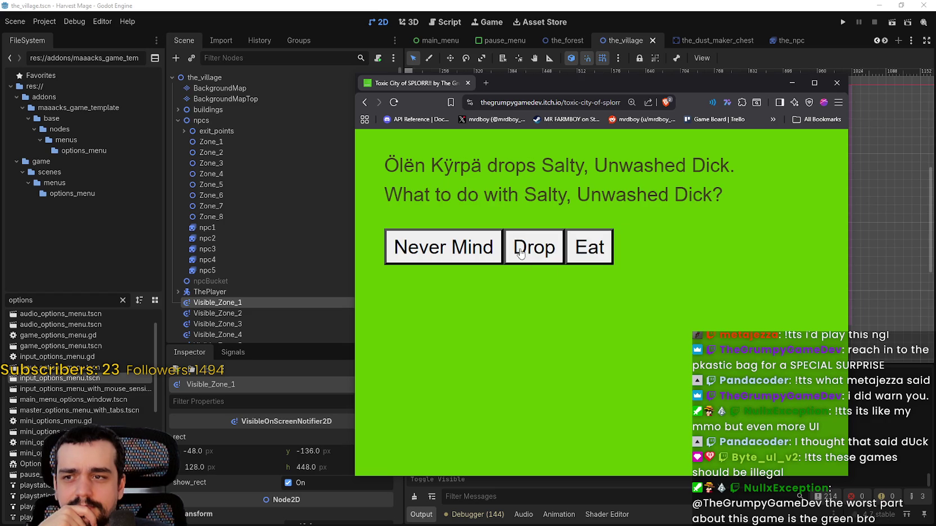
left_click(518, 255)
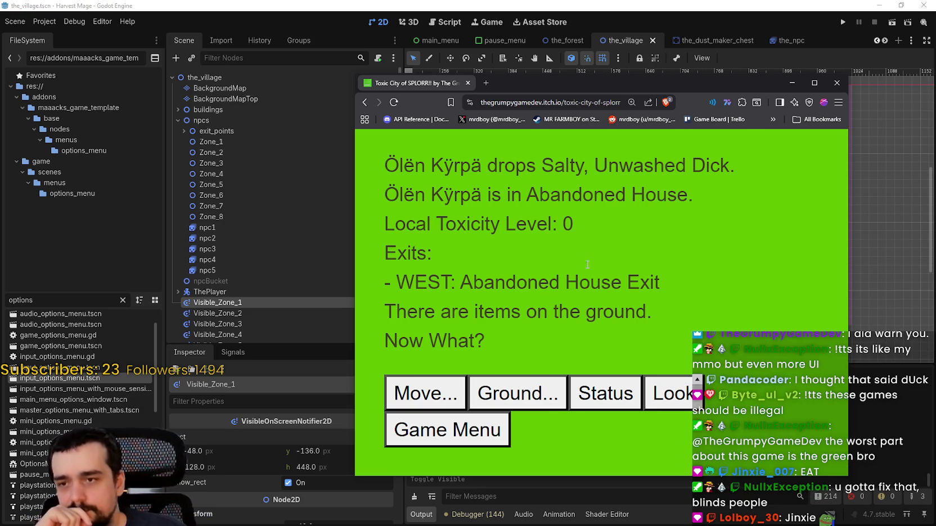
Walk west to the Church Yard and back east into the Abandoned House.
left_click(446, 391)
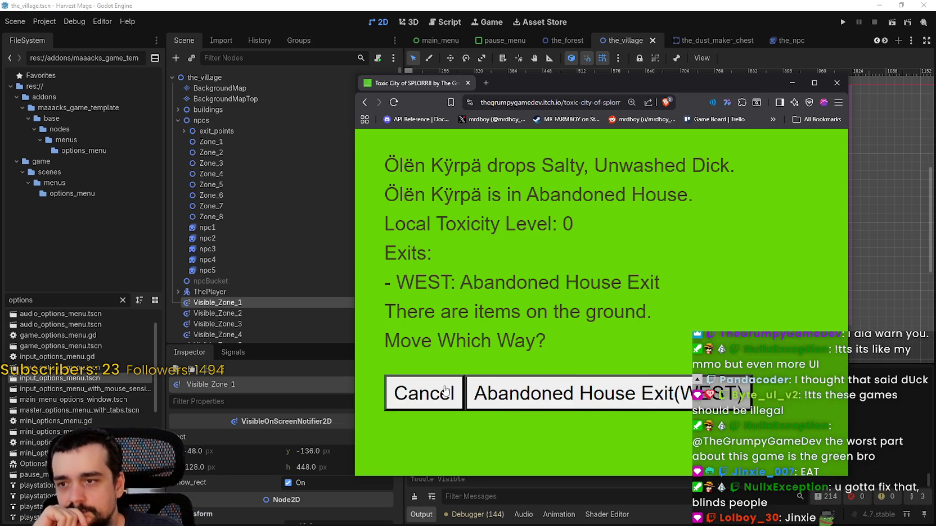
left_click(506, 401)
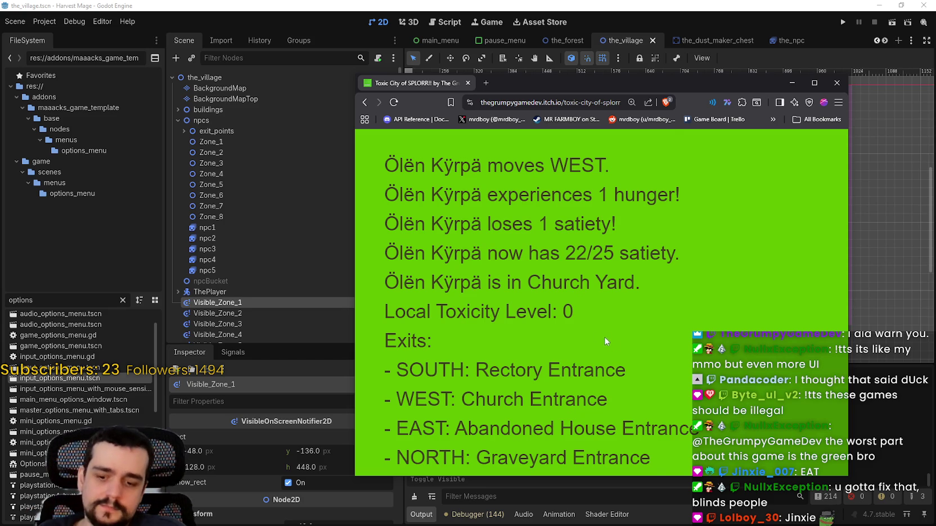
key("ctrl+minus")
key("ctrl+minus")
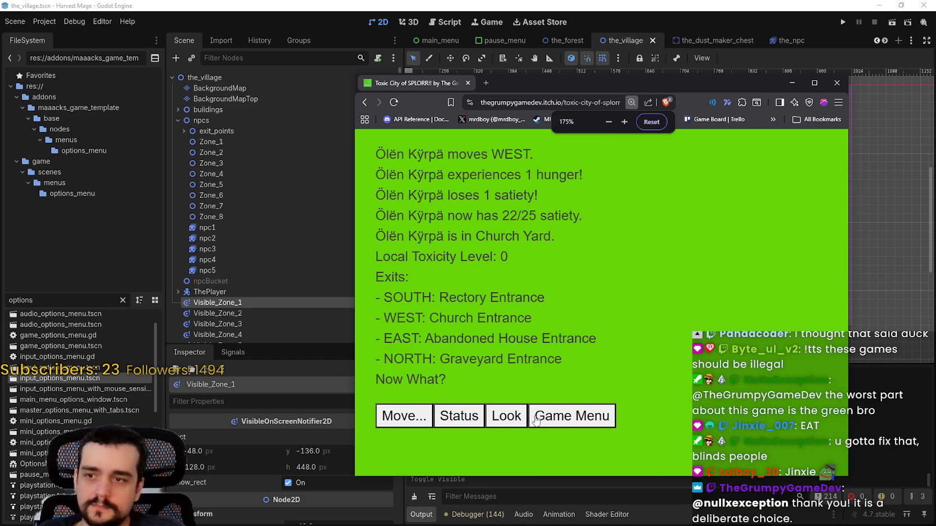
left_click(506, 416)
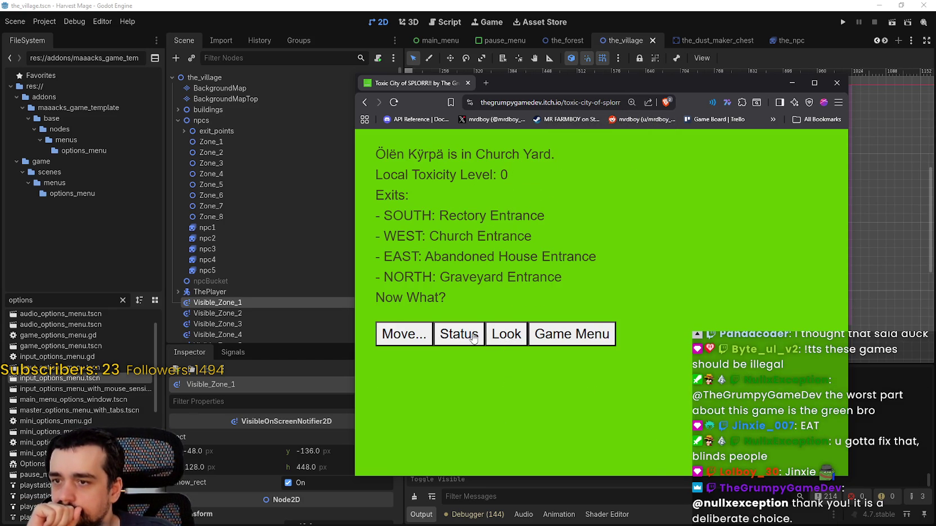
left_click(400, 336)
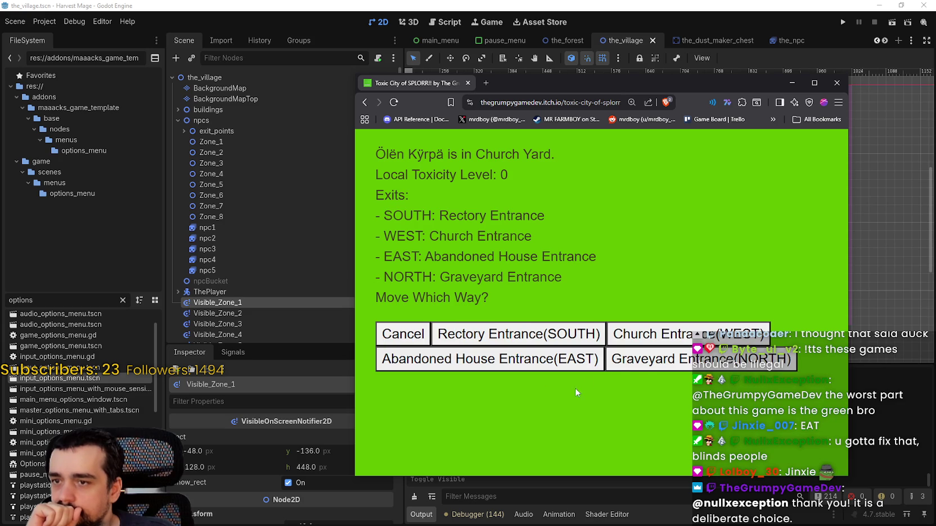
left_click(530, 362)
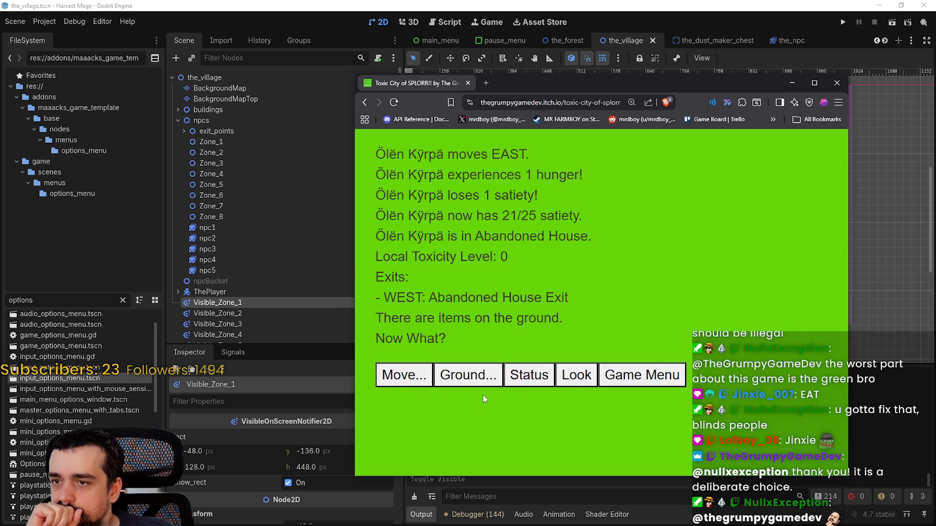
left_click(574, 378)
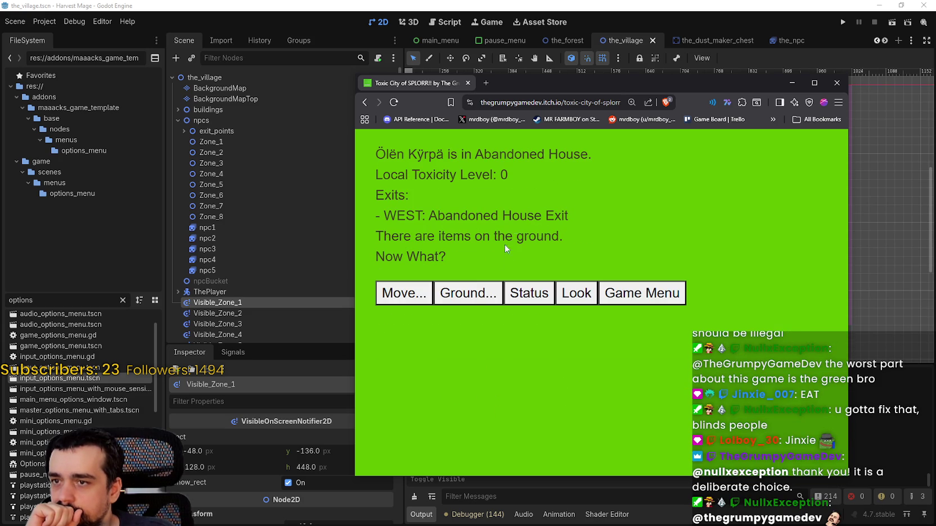
Take the Pkastic Bag and the Destroyed Printer from the ground.
left_click(488, 291)
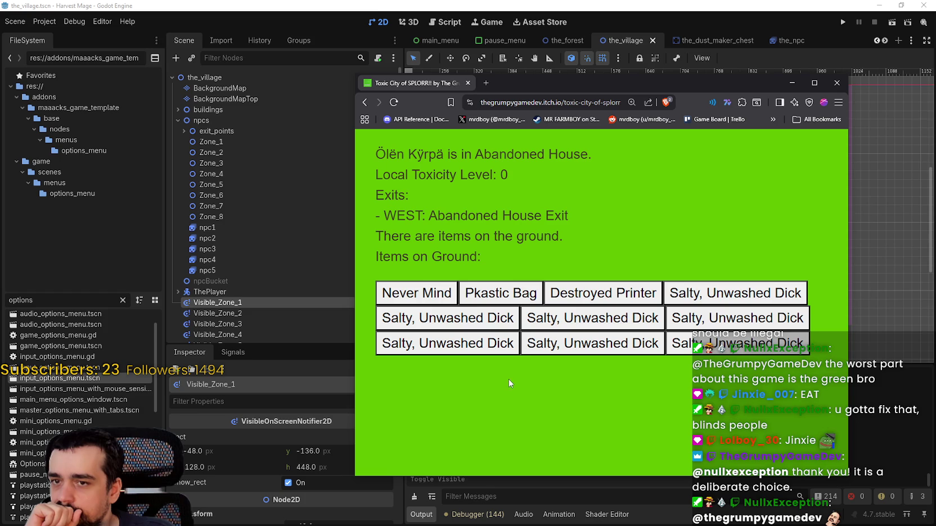
left_click(506, 298)
left_click(470, 295)
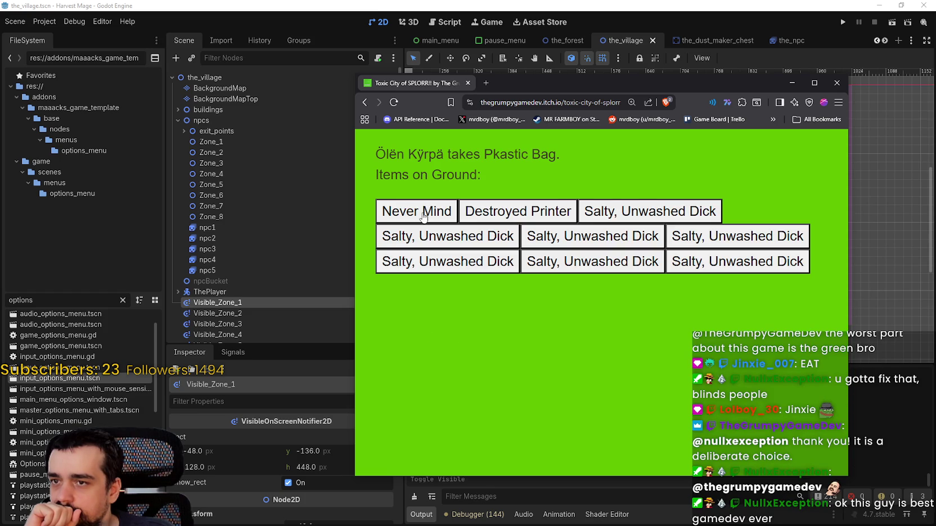
left_click(474, 219)
left_click(487, 213)
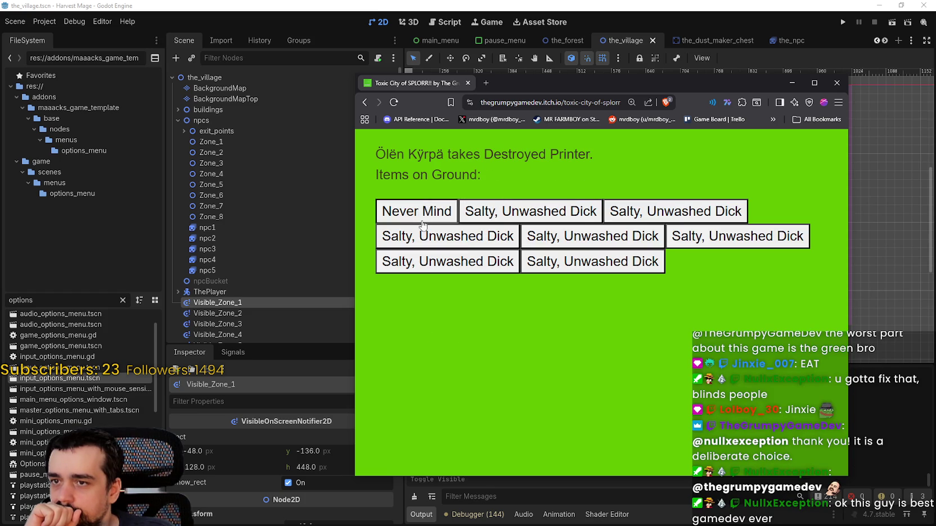
left_click(456, 217)
Travel west to the Church Yard and then north into the graveyard.
left_click(417, 216)
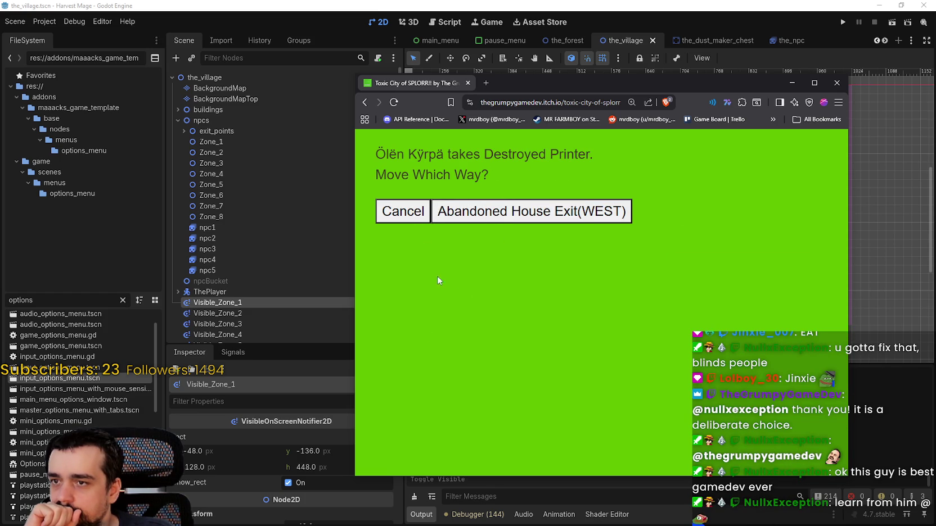
left_click(410, 218)
left_click(644, 215)
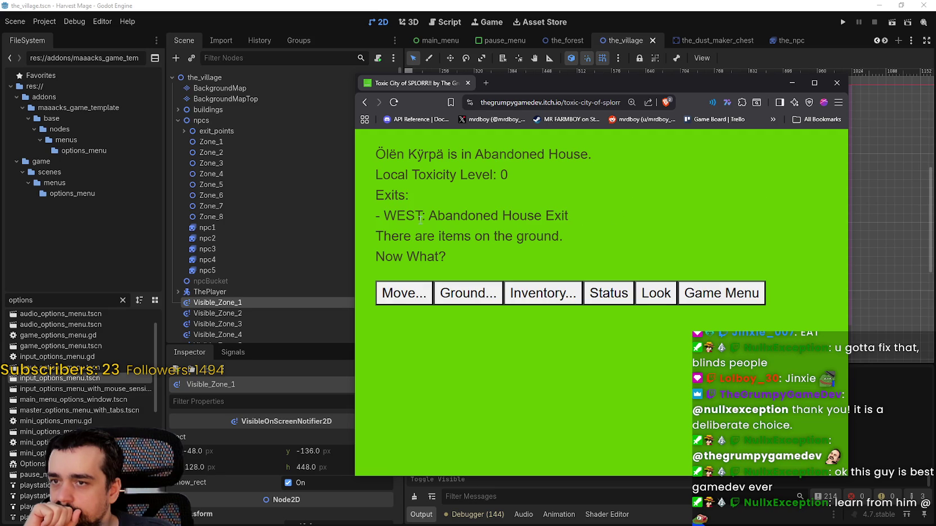
left_click(396, 296)
left_click(463, 307)
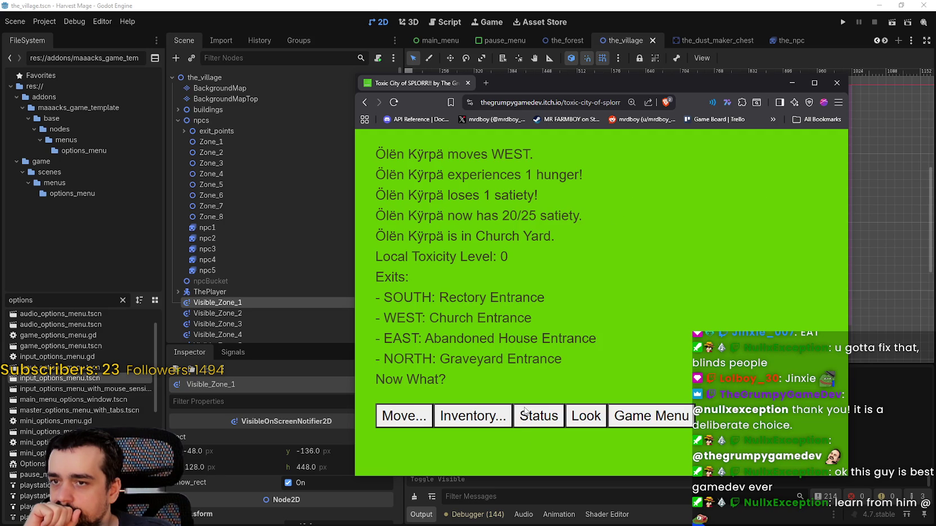
left_click(427, 415)
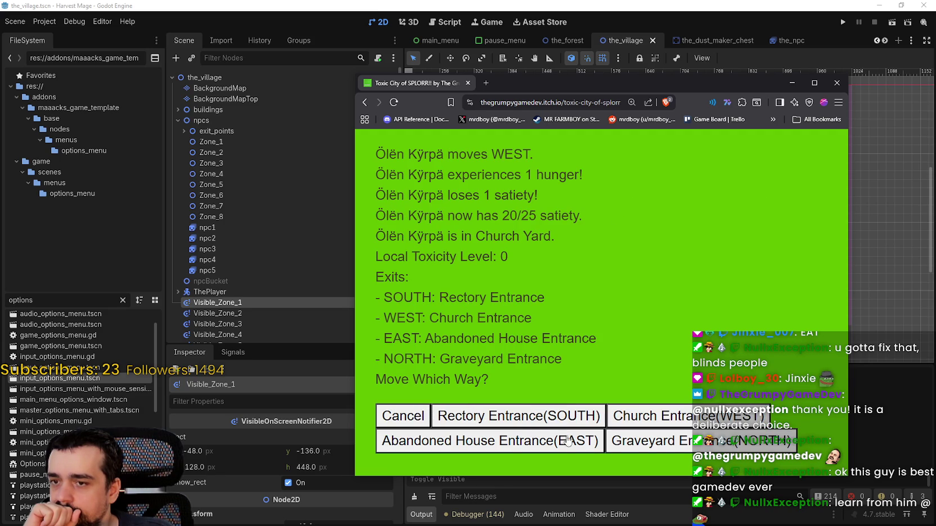
left_click(647, 441)
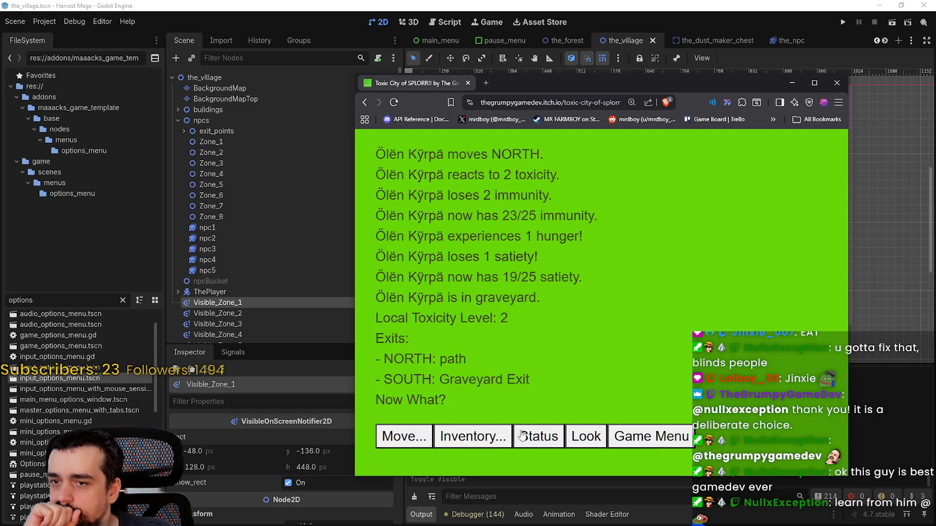
Check status and inventory, then follow the path north to the Grave Marker.
left_click(567, 436)
left_click(543, 288)
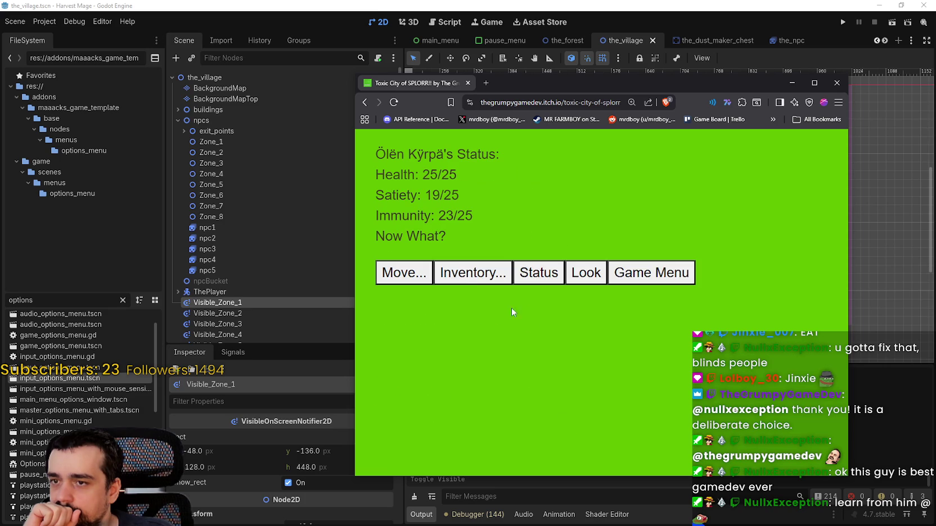
left_click(471, 273)
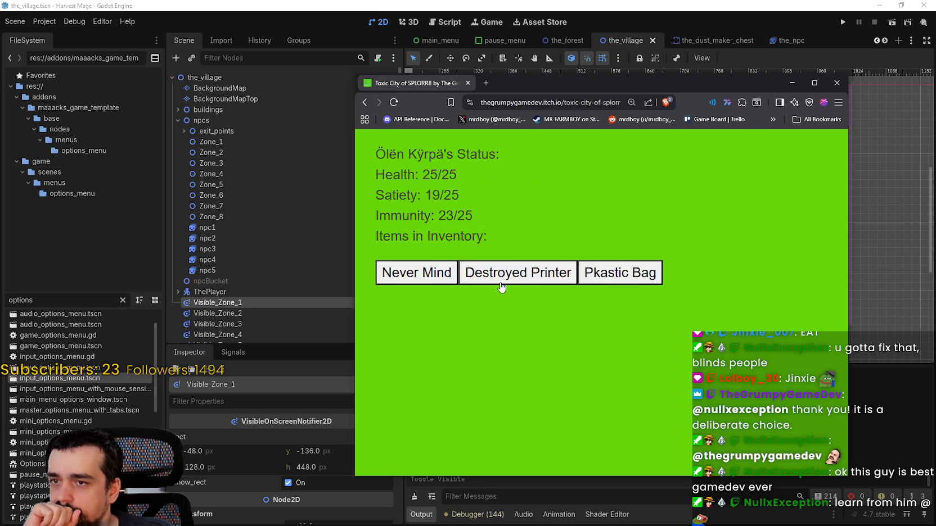
left_click(439, 287)
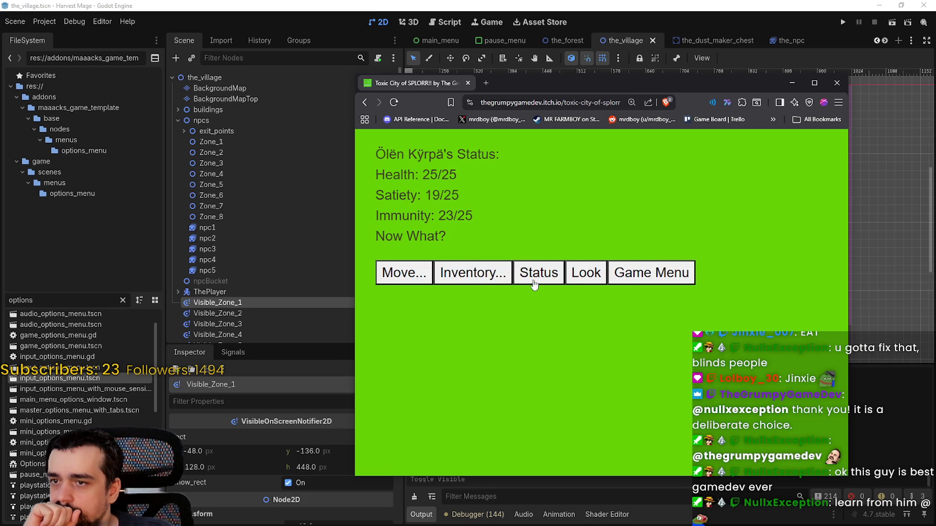
left_click(588, 273)
left_click(416, 291)
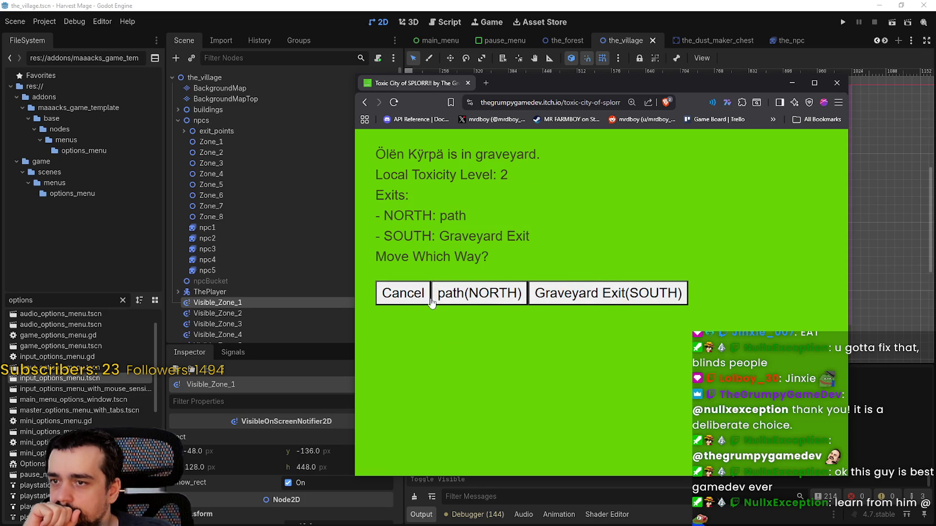
left_click(495, 296)
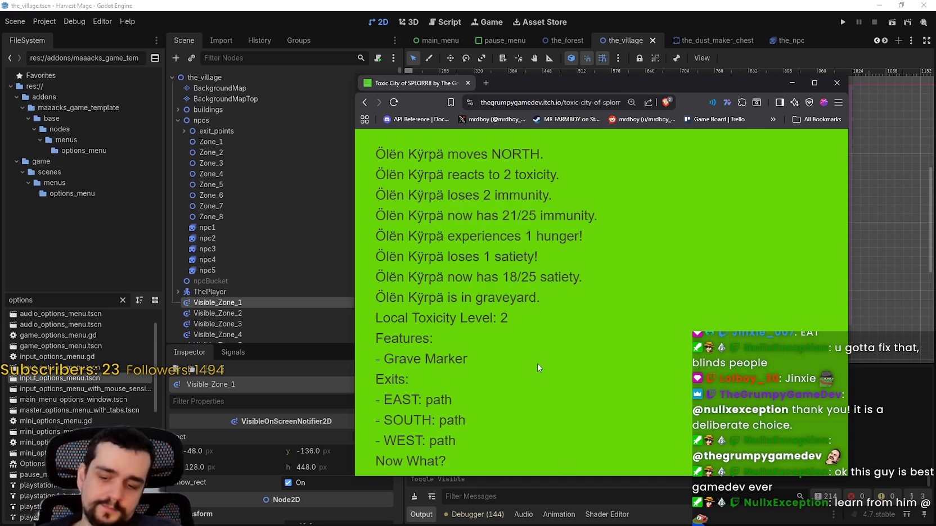
key("ctrl+minus")
key("ctrl+minus")
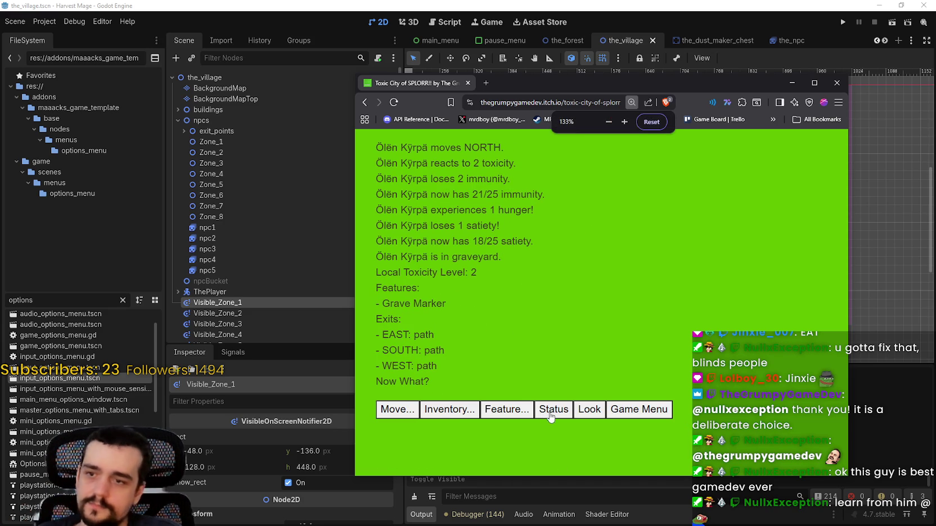
Place the Destroyed Printer and Pkastic Bag on the Grave Marker, then back out.
left_click(506, 409)
left_click(462, 415)
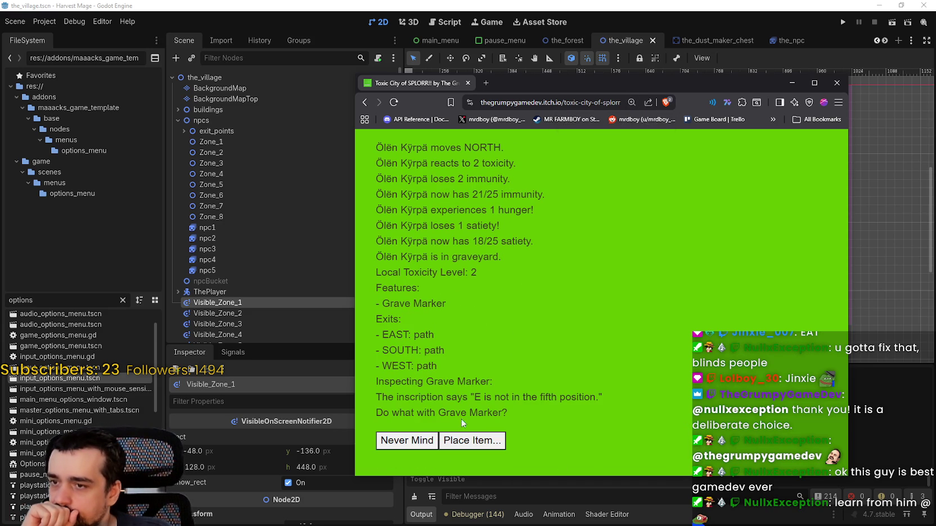
left_click(447, 442)
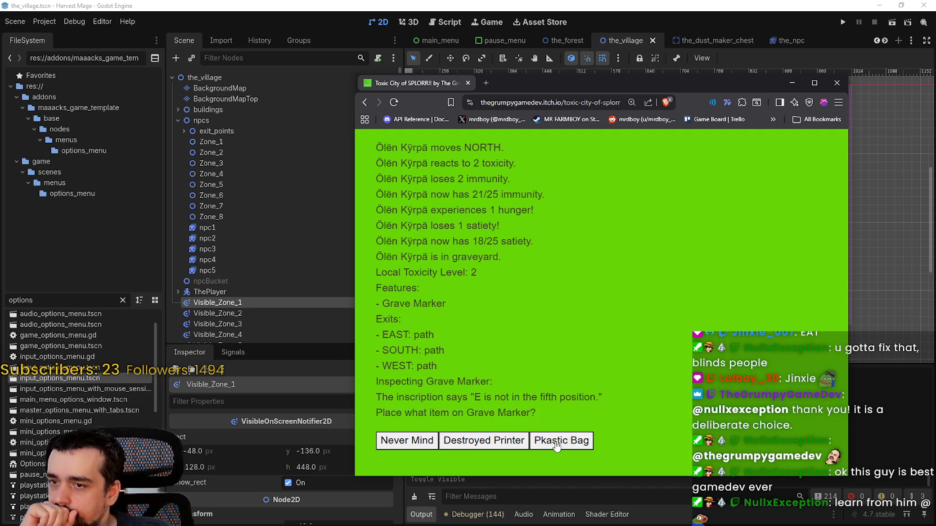
left_click(507, 444)
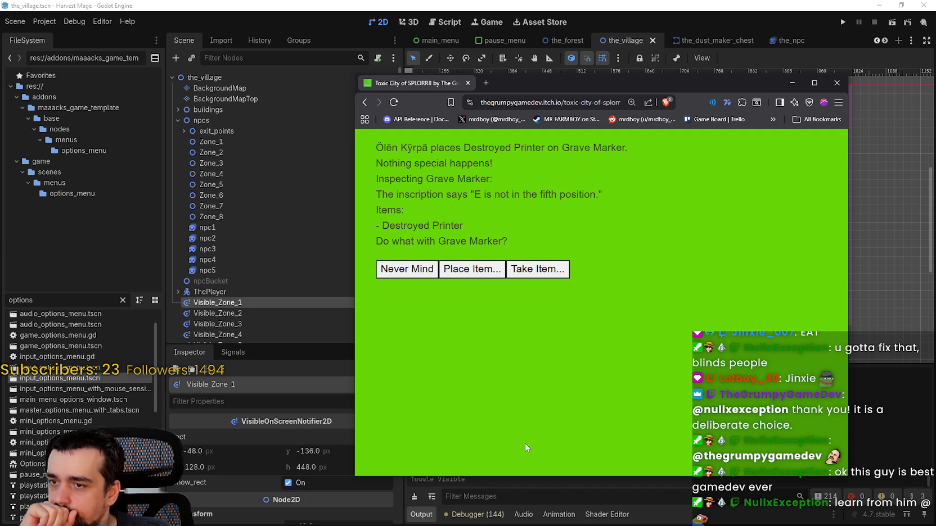
left_click(484, 270)
left_click(469, 270)
left_click(463, 291)
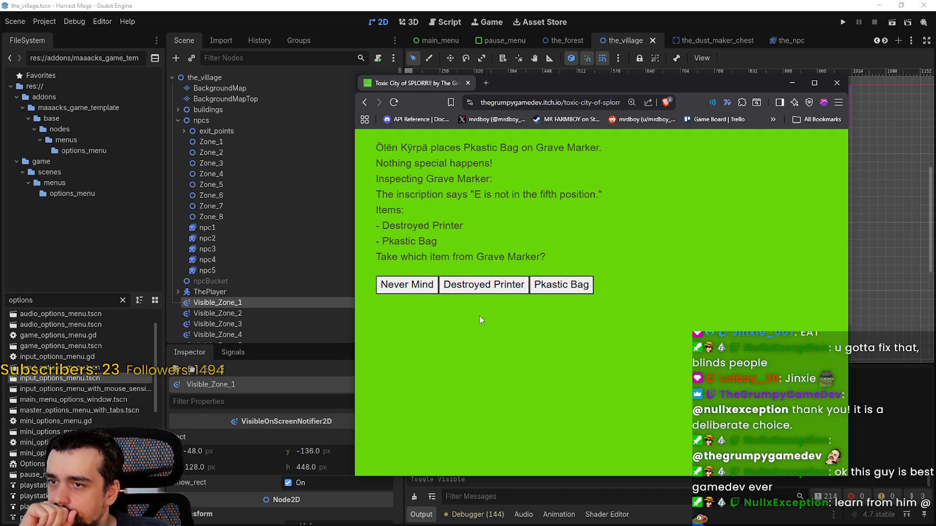
left_click(416, 288)
left_click(425, 363)
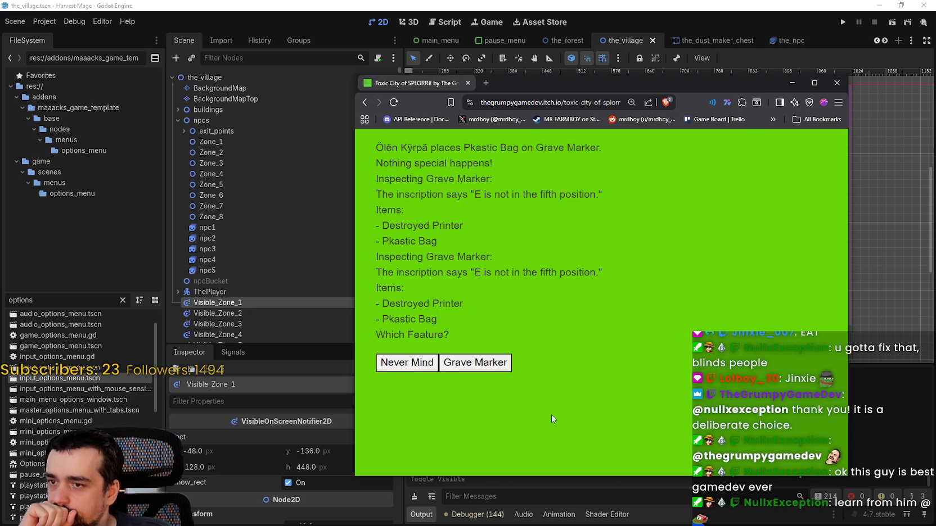
left_click(423, 363)
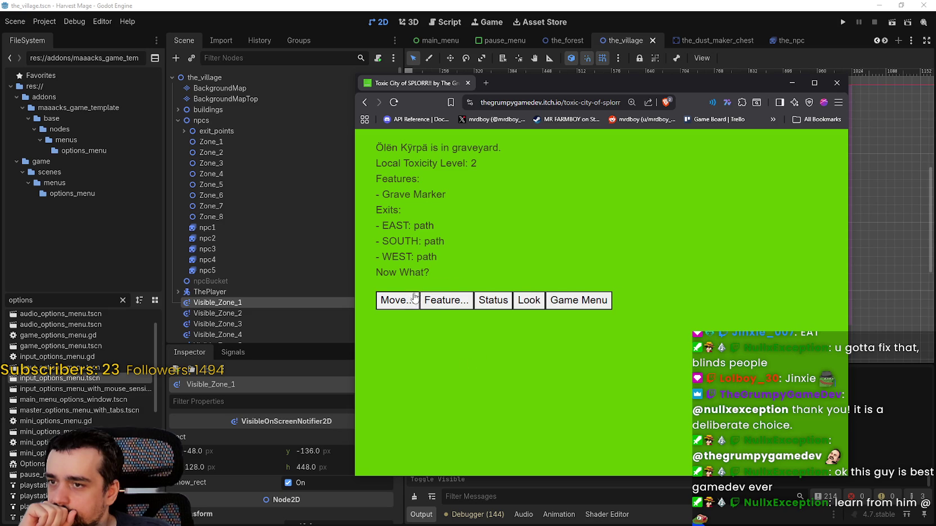
Walk the west path, check status, walk back east, and open the Game Menu.
left_click(396, 302)
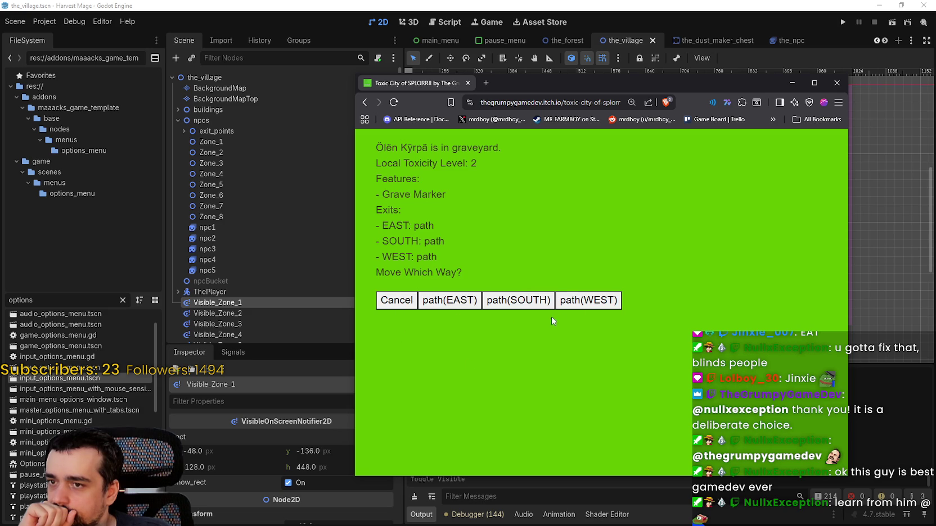
left_click(581, 306)
scroll(529, 432, "down", 2)
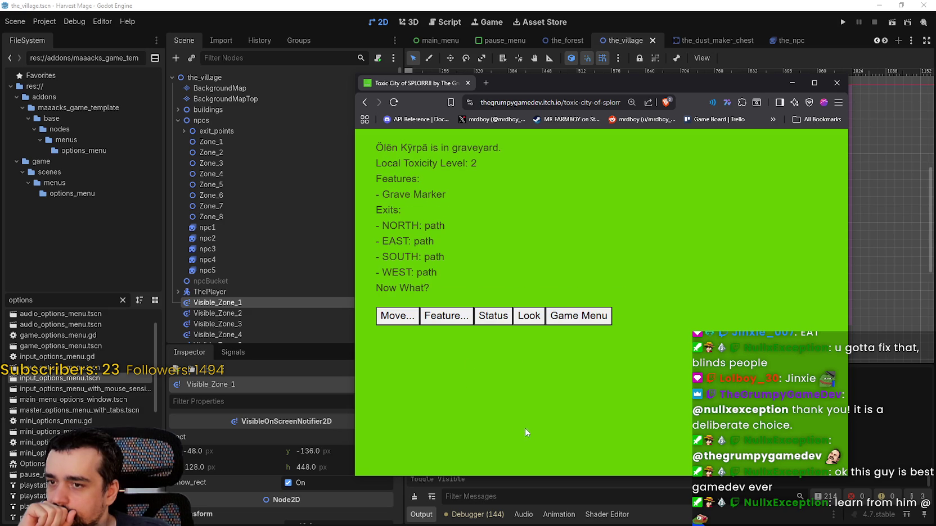
left_click(495, 319)
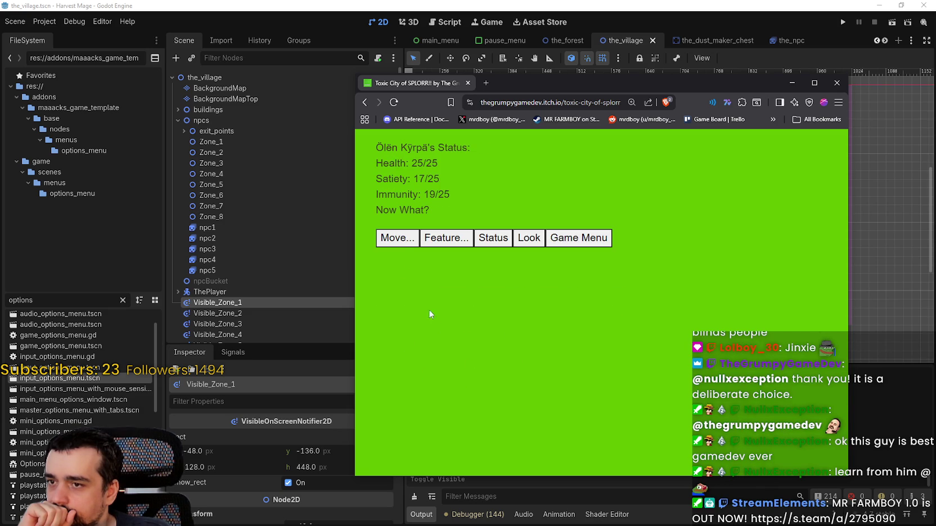
left_click(404, 248)
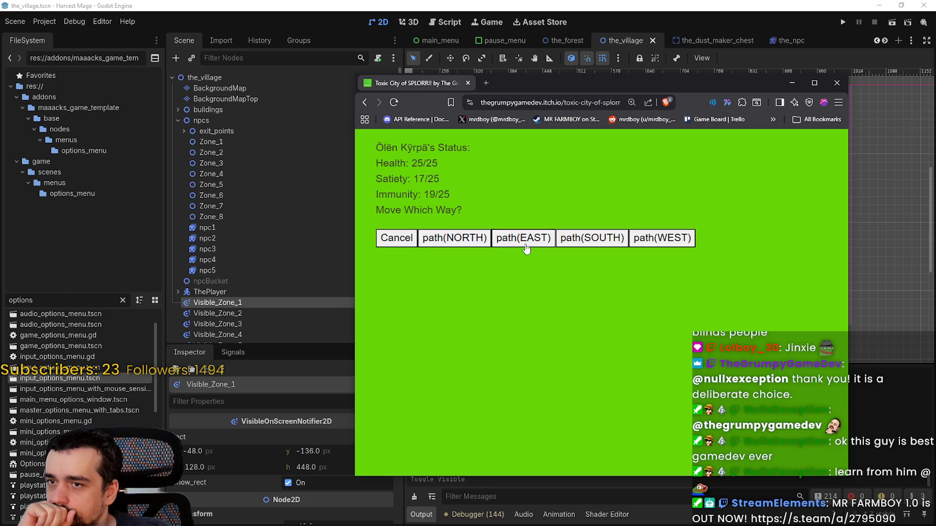
left_click(528, 248)
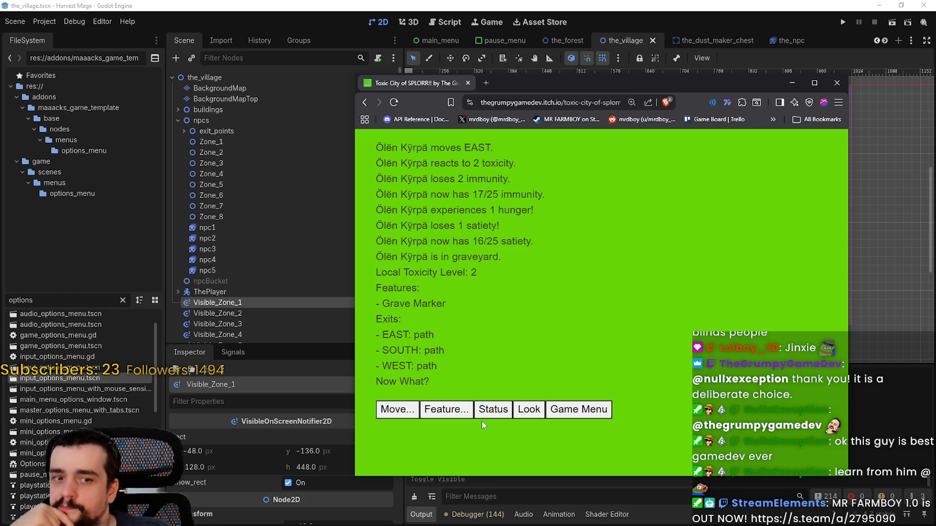
left_click(594, 414)
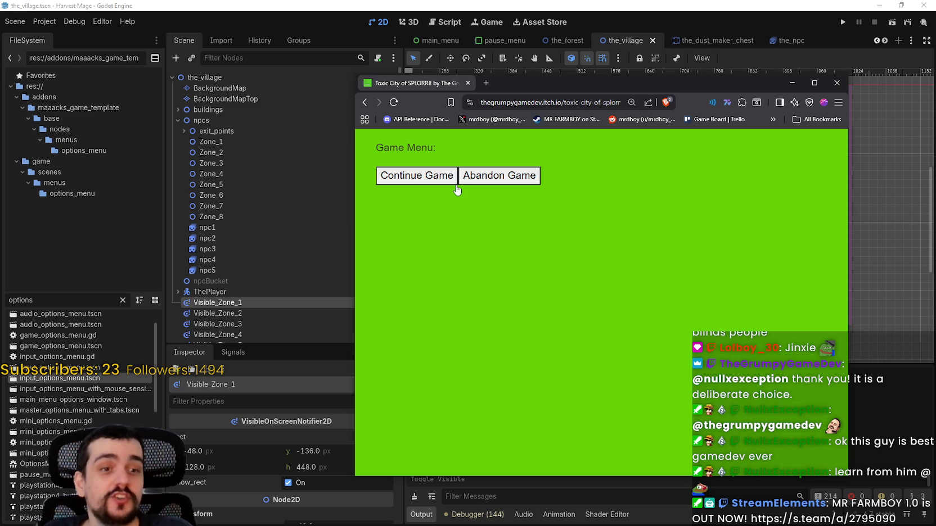
Copy the game page's web address and post it in the chat.
left_click(568, 103)
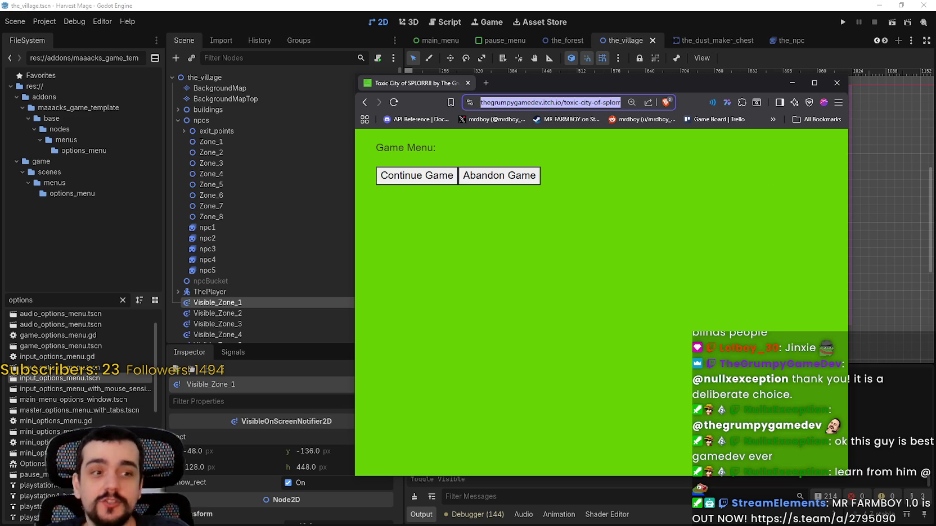
key("ctrl+c")
key("alt+Tab")
key("ctrl+v")
key("Return")
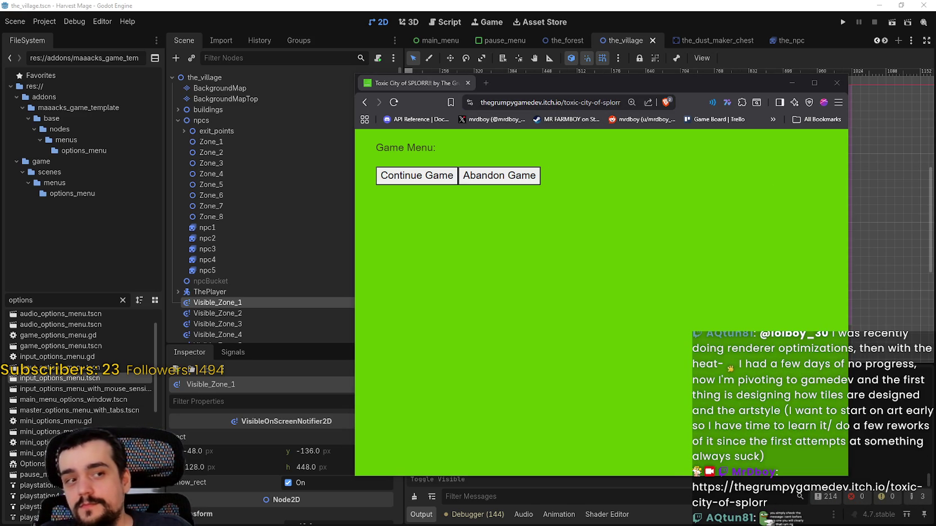
left_click(701, 298)
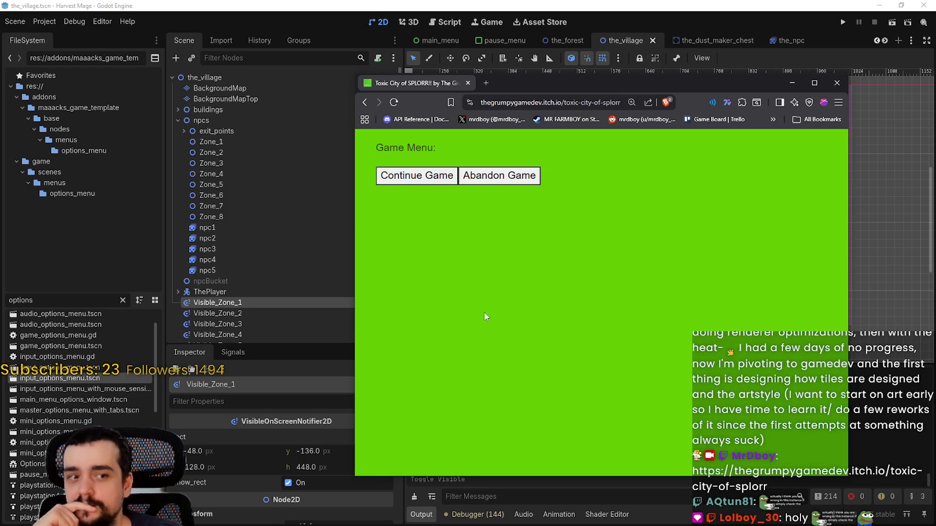
Widen the browser, go back to the itch.io game page, and select the warning text.
left_click_drag(355, 292, 123, 290)
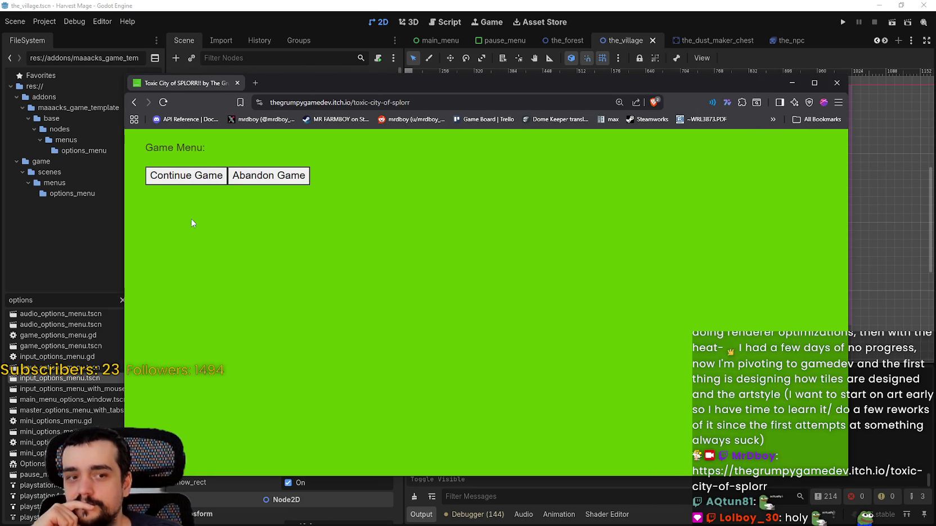
left_click(134, 102)
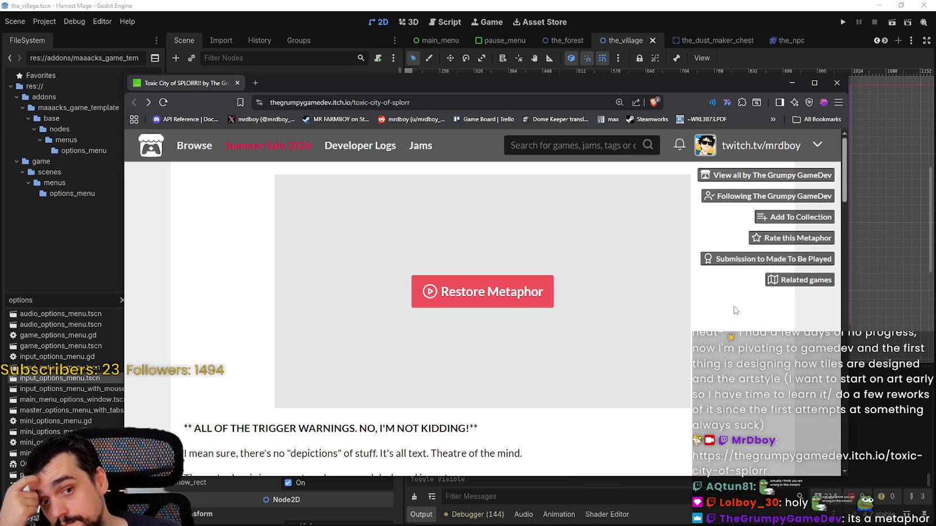
scroll(735, 310, "down", 2)
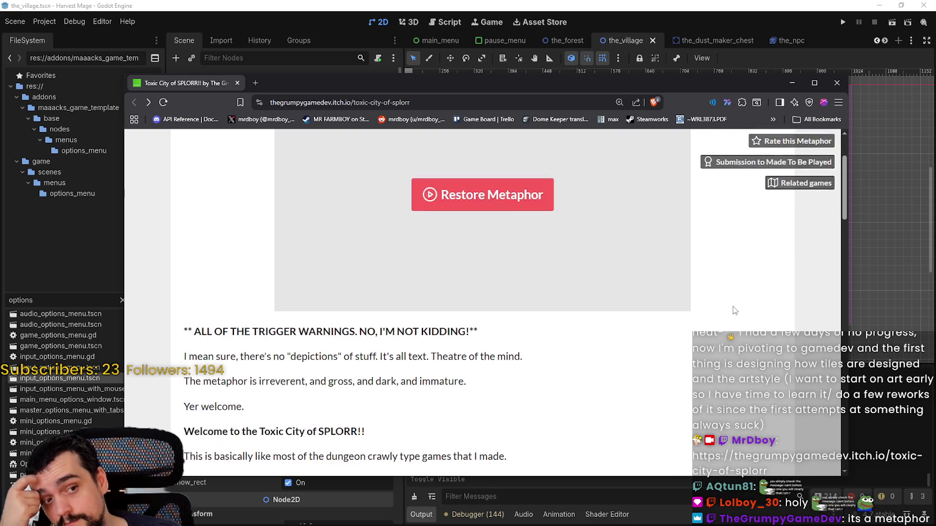
scroll(733, 310, "up", 2)
scroll(723, 299, "down", 4)
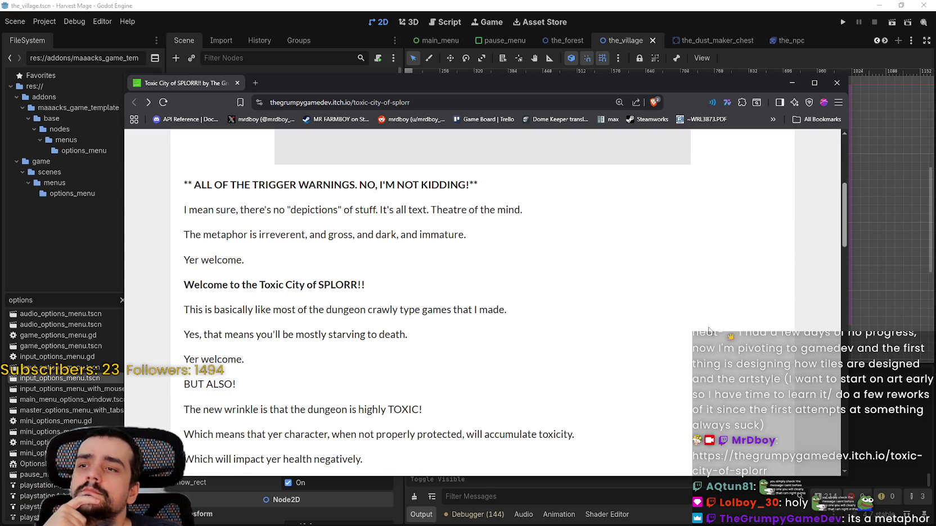
left_click_drag(168, 217, 487, 230)
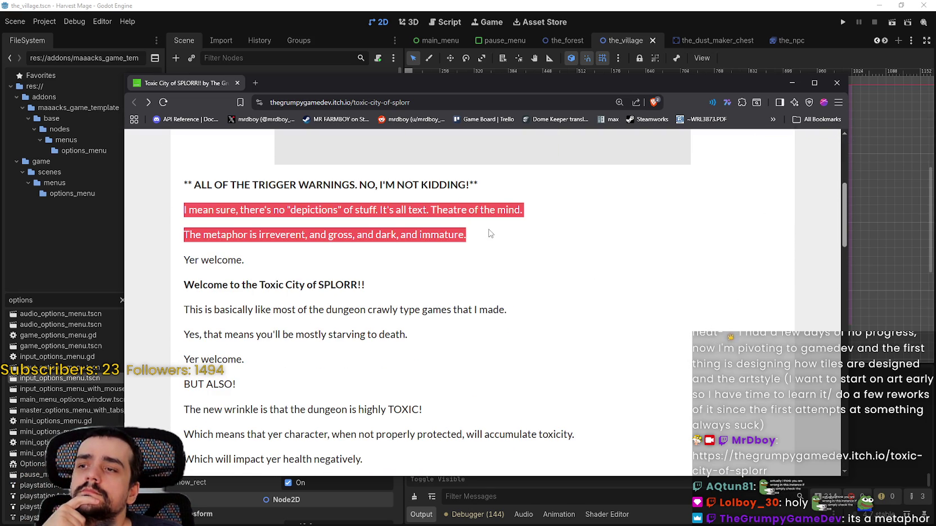
Scroll through the rest of the game description, then close the browser.
scroll(504, 225, "down", 2)
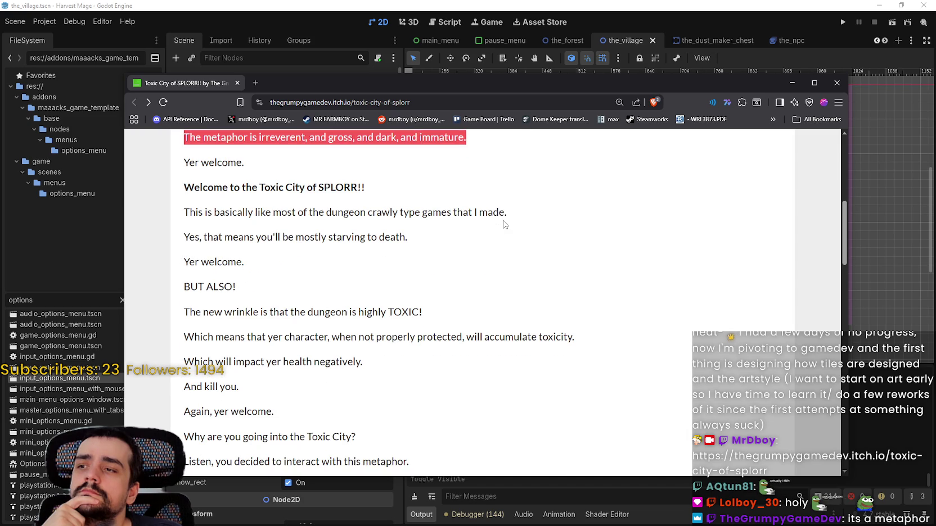
scroll(504, 224, "down", 2)
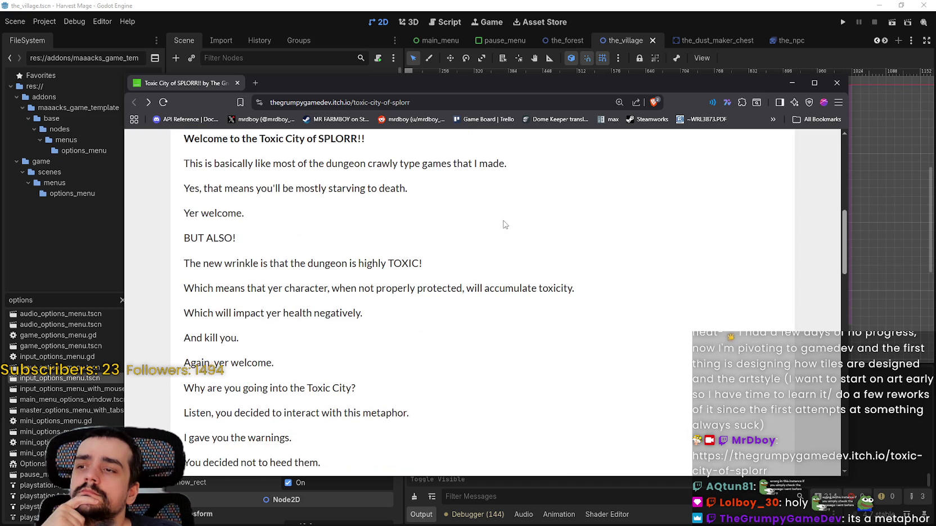
scroll(504, 225, "down", 1)
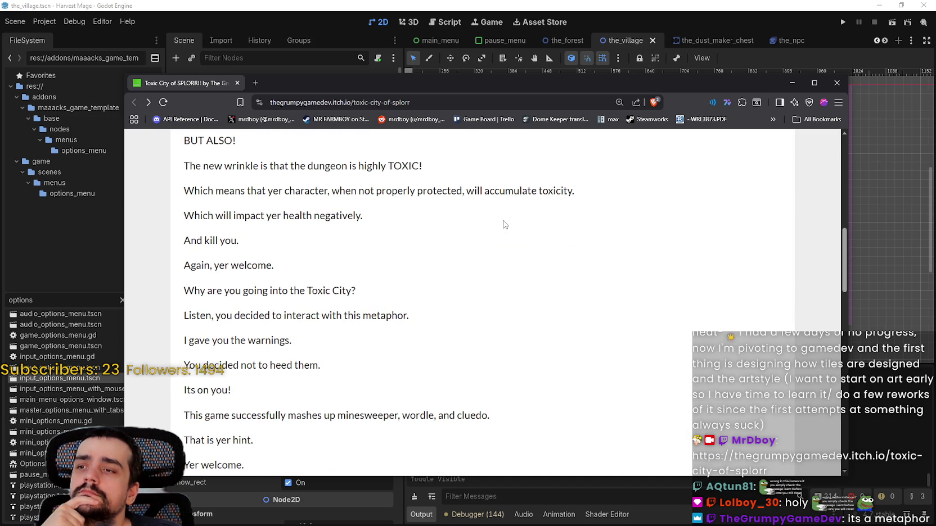
scroll(504, 225, "down", 3)
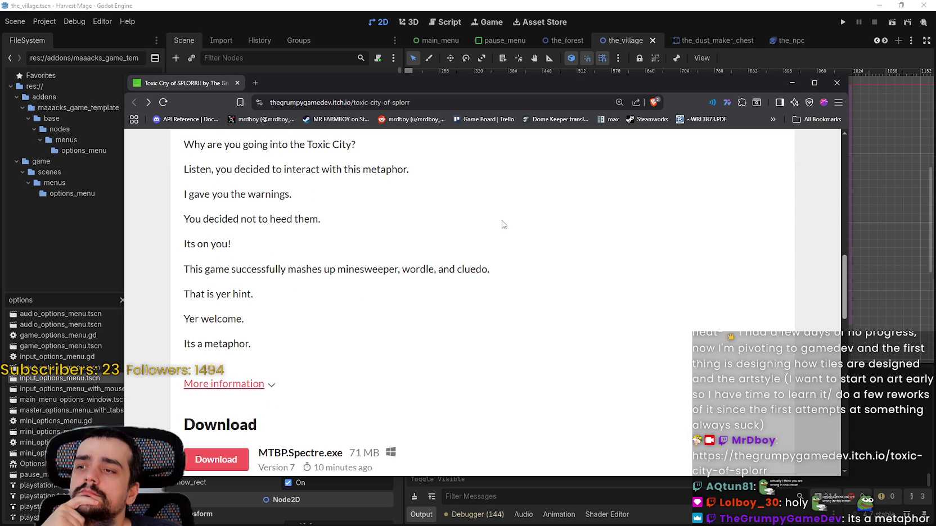
scroll(502, 224, "down", 1)
scroll(560, 261, "up", 3)
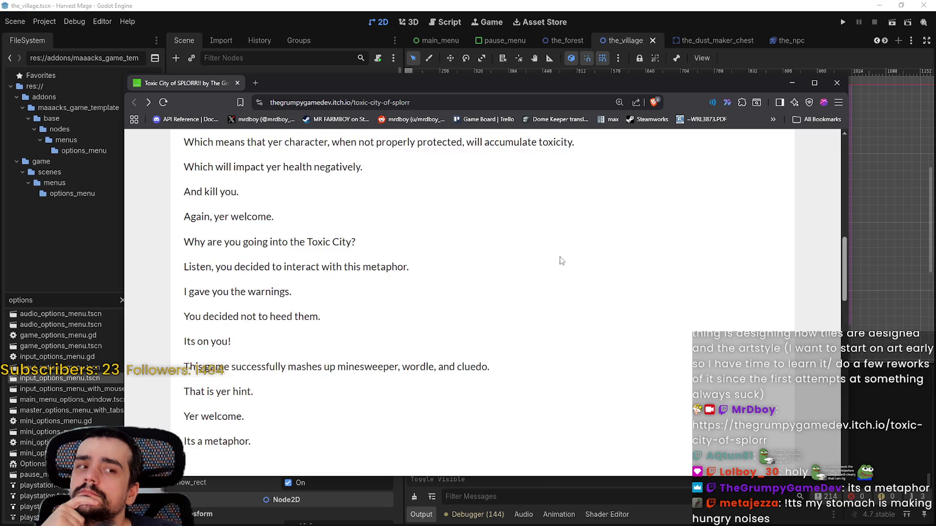
scroll(560, 260, "up", 3)
scroll(559, 259, "down", 6)
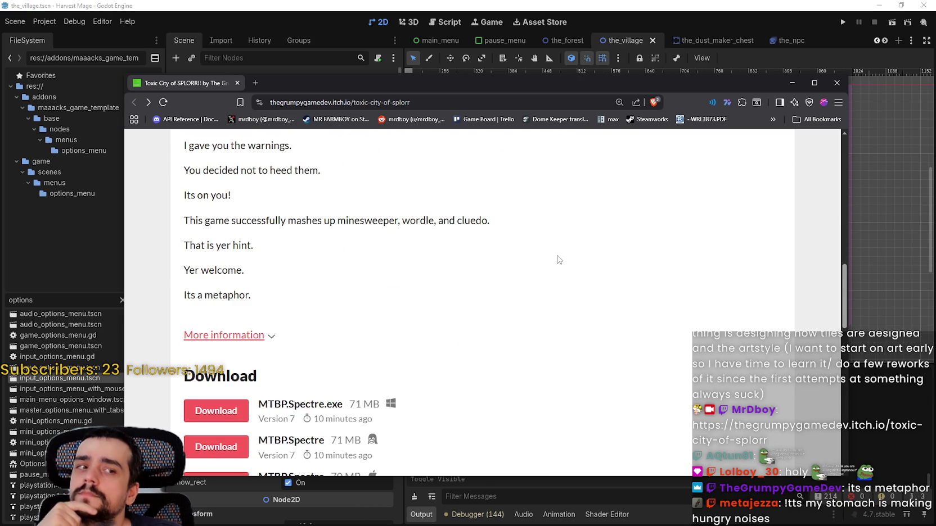
scroll(555, 260, "up", 8)
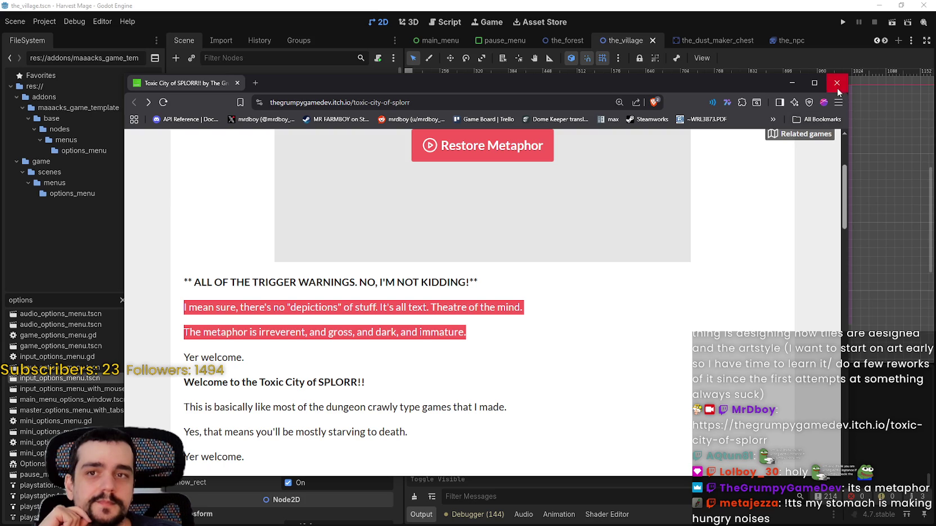
left_click(835, 83)
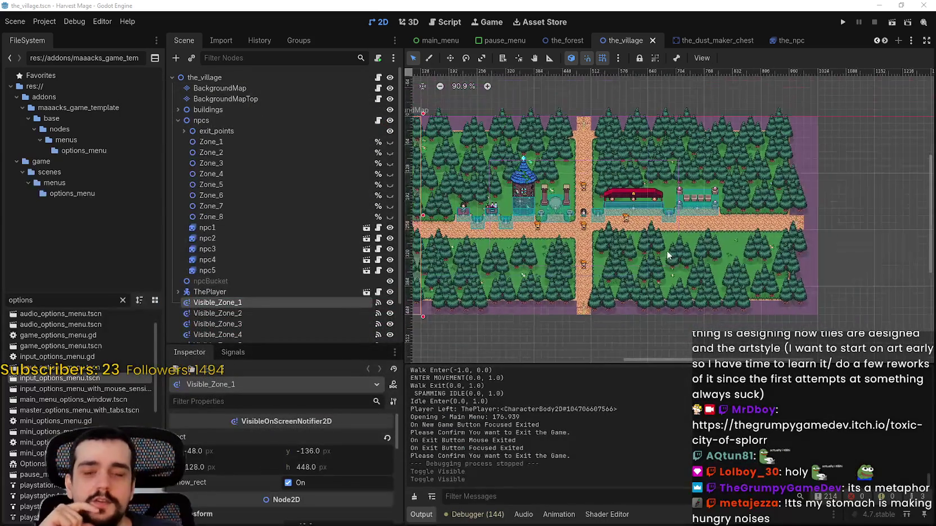
Locate Visible_Zone_8 and Visible_Zone_7 on the map, then clear the selection.
scroll(779, 269, "down", 3)
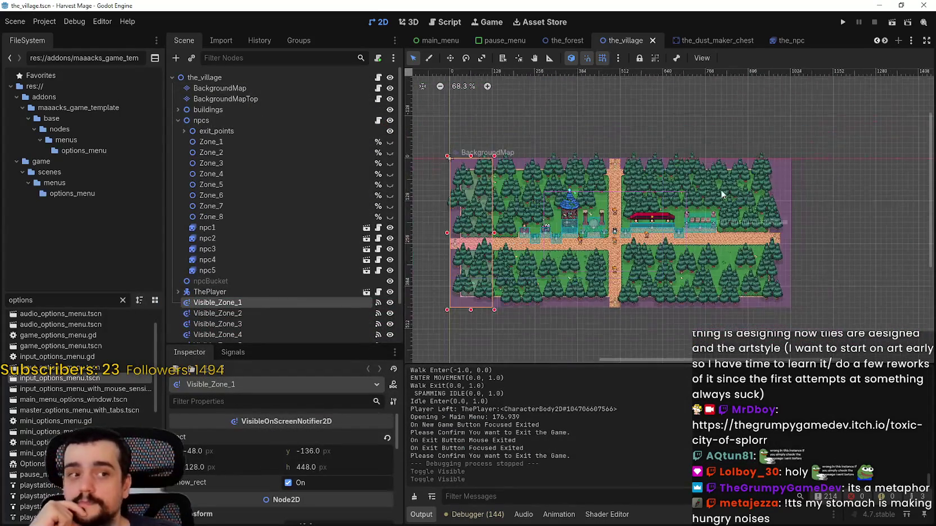
left_click(790, 172)
scroll(687, 292, "up", 4)
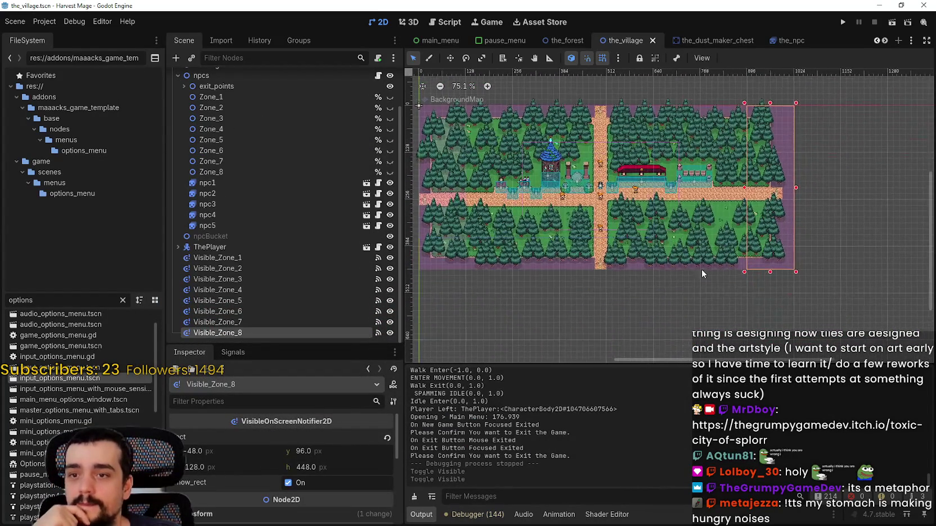
scroll(708, 264, "up", 2)
scroll(731, 272, "up", 3)
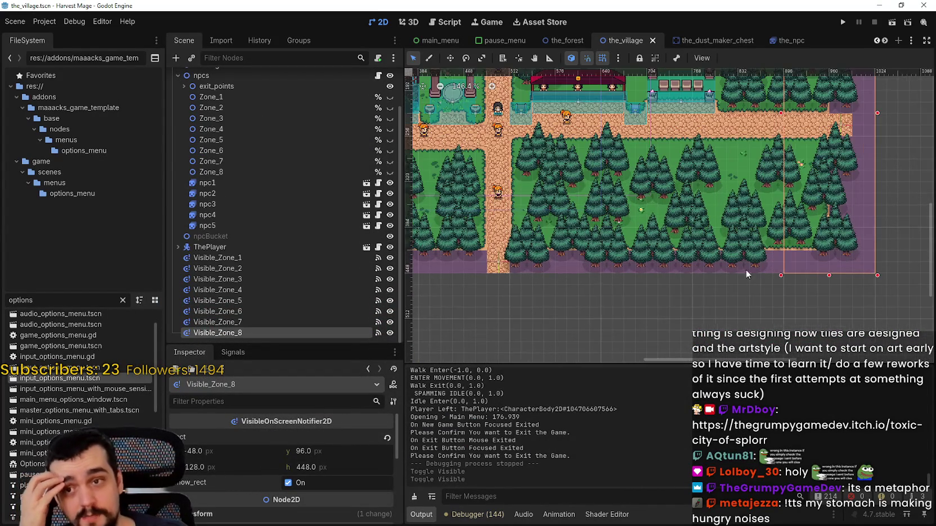
scroll(747, 282, "down", 2)
left_click(761, 268)
scroll(762, 267, "down", 2)
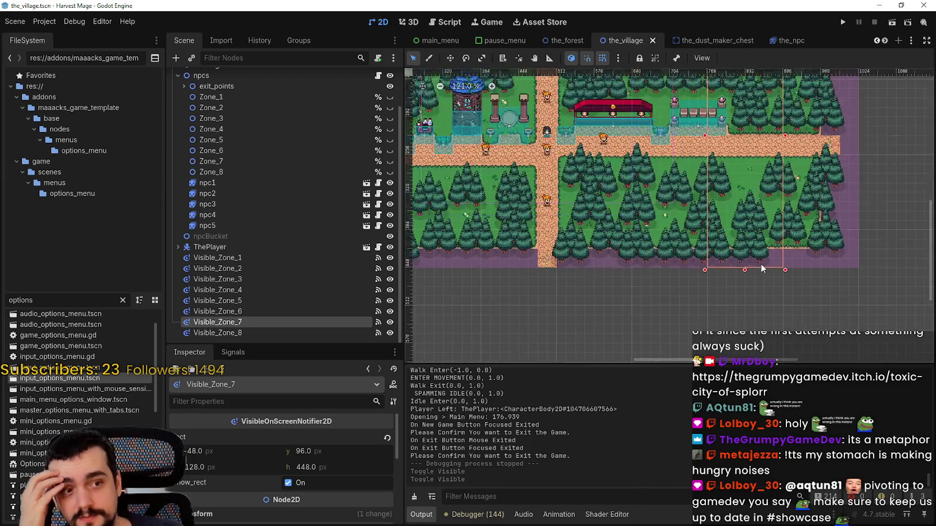
left_click(677, 270)
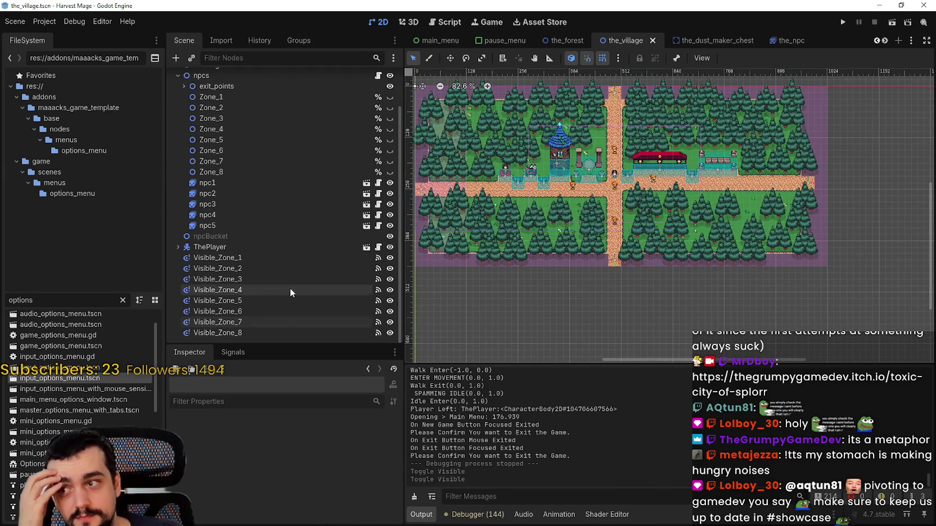
Delete nodes Visible_Zone_1 through Visible_Zone_8 from the Scene dock.
left_click(280, 258)
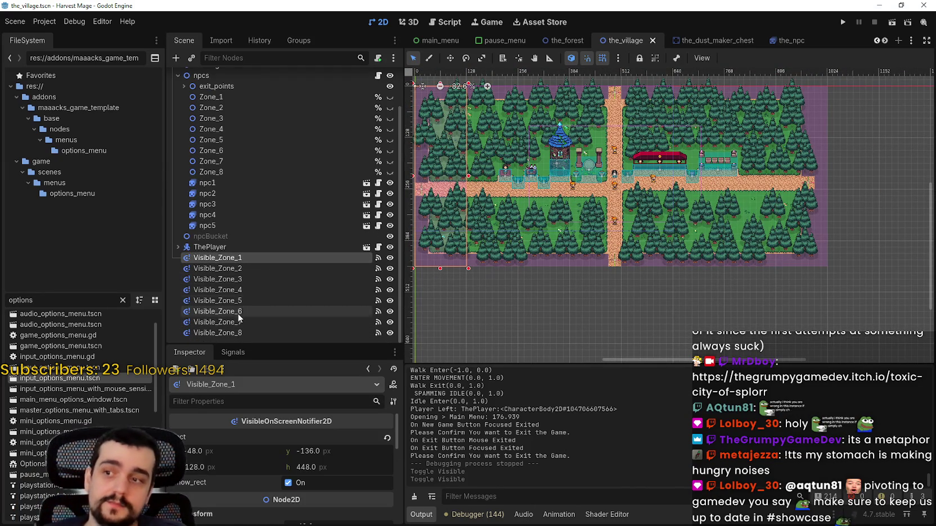
left_click(233, 333, "shift")
key("Delete")
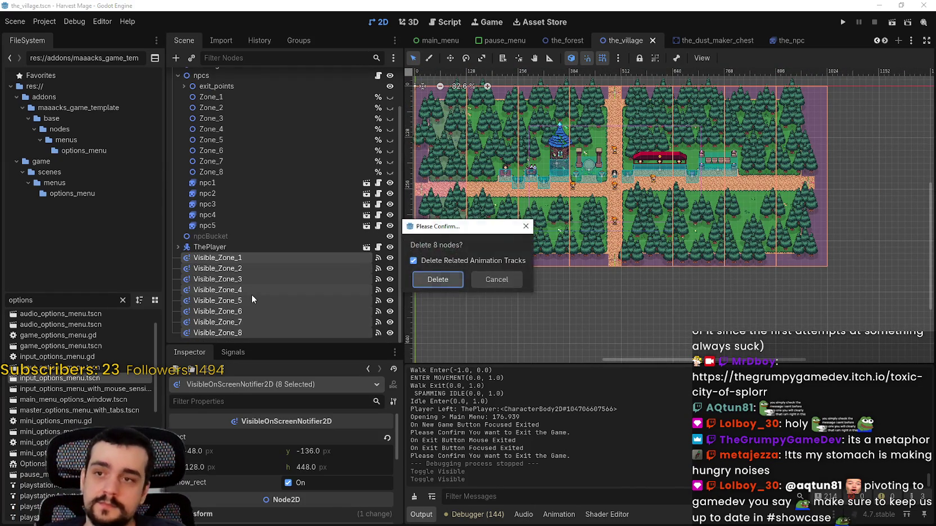
key("Return")
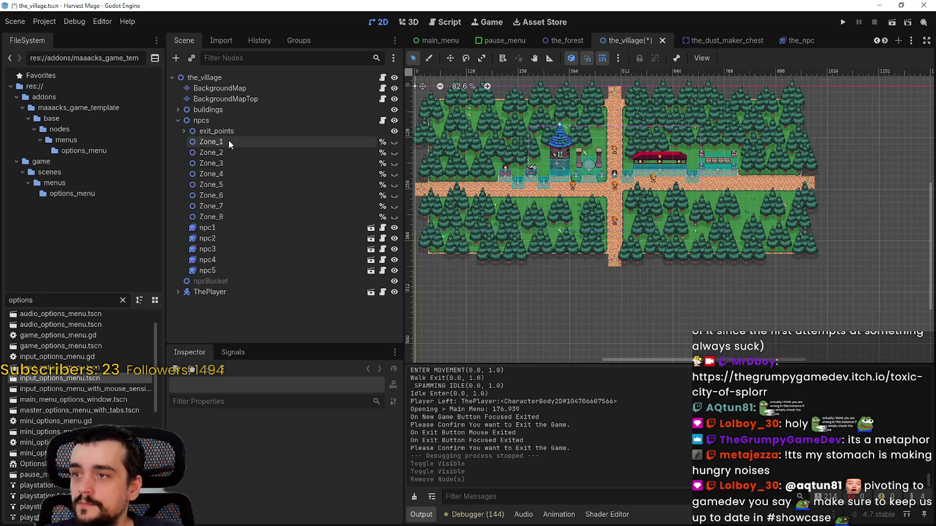
Delete Zone_1 through Zone_8, save the_village scene, and run the project.
left_click(228, 142)
left_click(229, 213, "shift")
key("Delete")
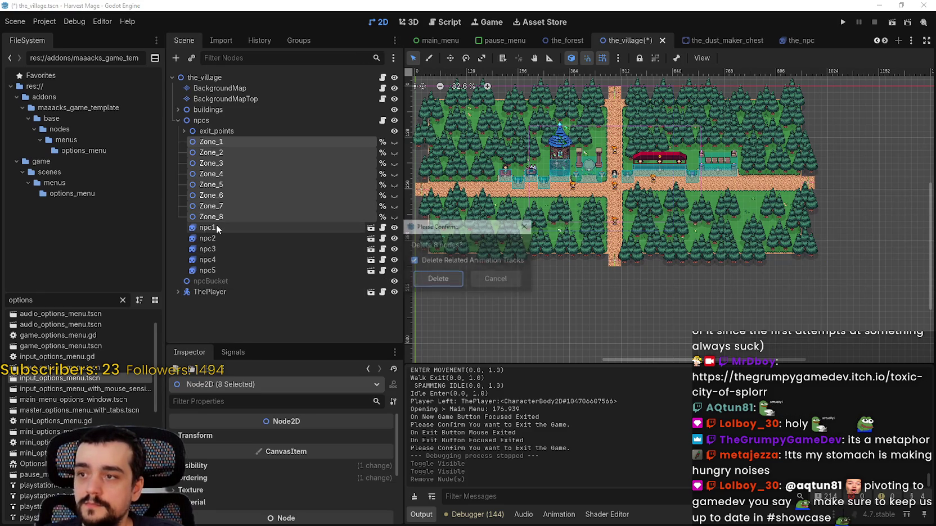
key("Return")
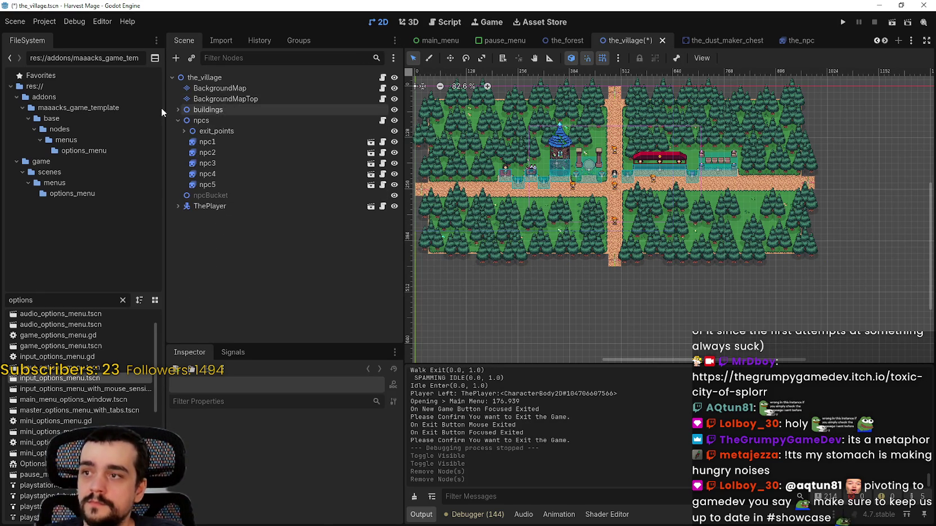
key("ctrl+s")
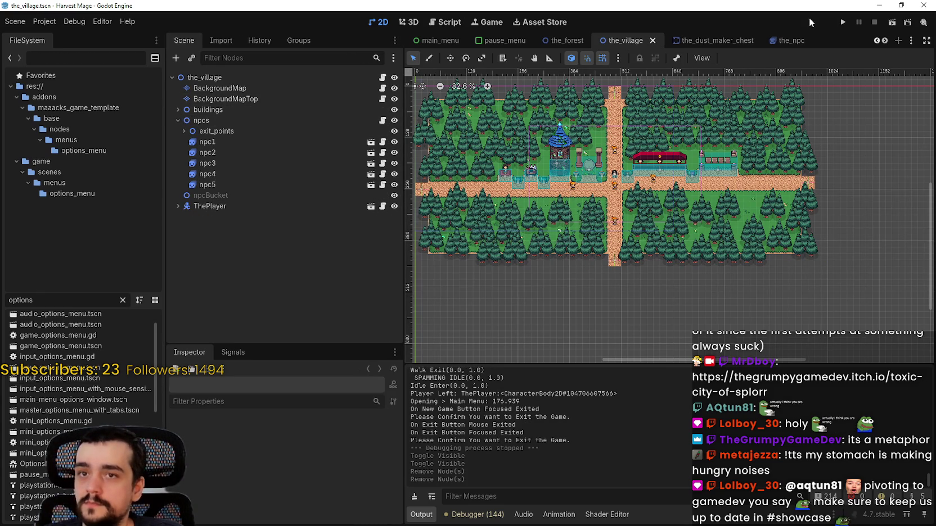
left_click(842, 23)
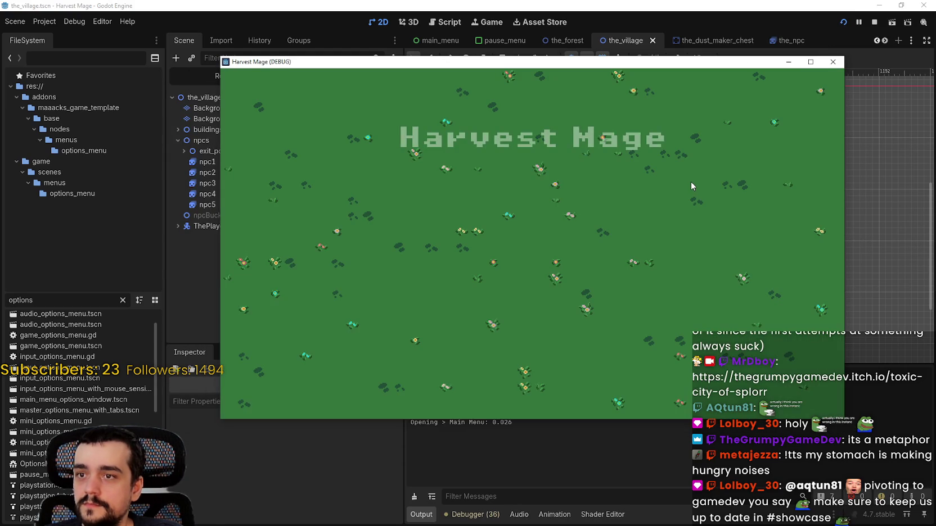
Start a New Game and walk the player around the village paths with the arrow keys.
key("Return")
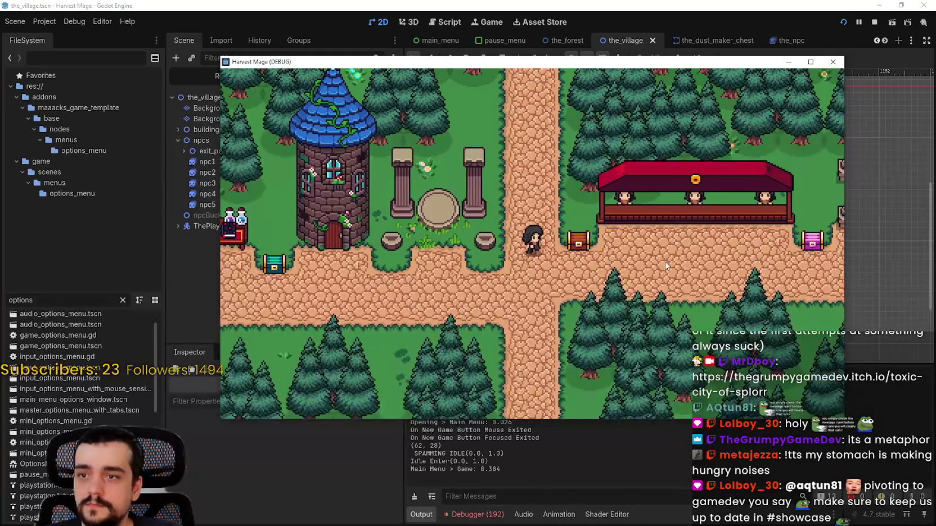
key("Right")
key("Up")
key("Right")
key("Down")
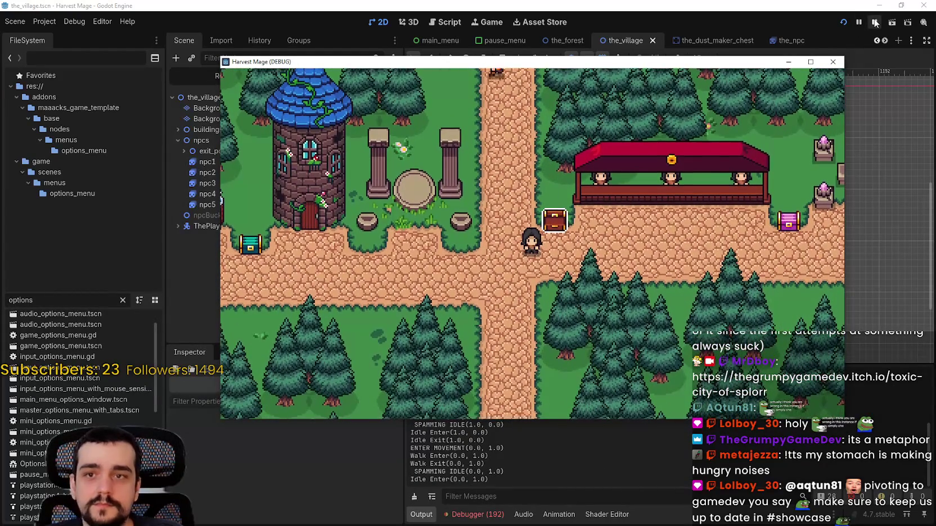
key("Right")
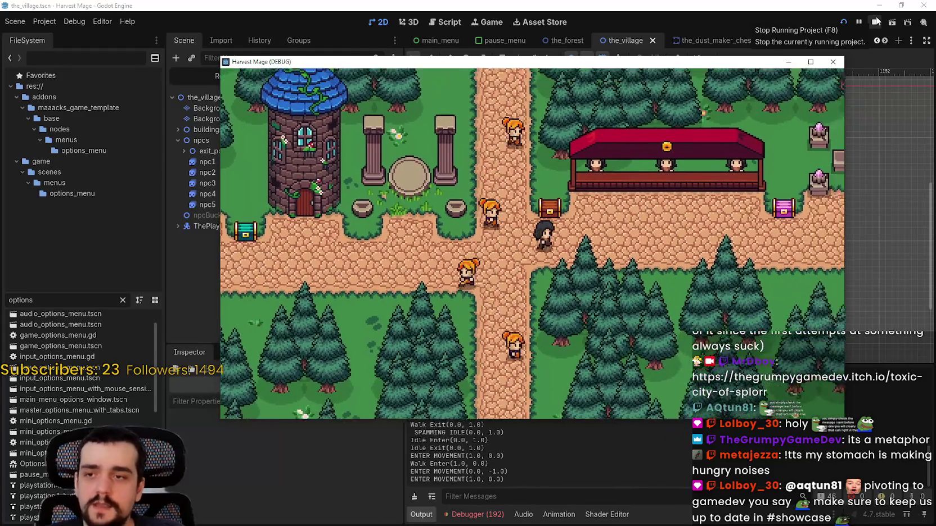
key("Right")
key("Up")
key("Right")
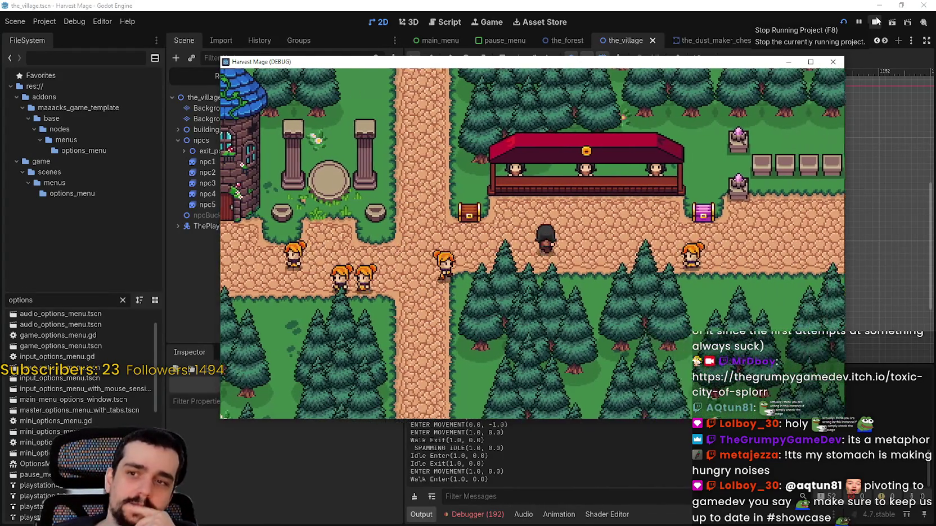
key("Right")
key("Left")
key("Left")
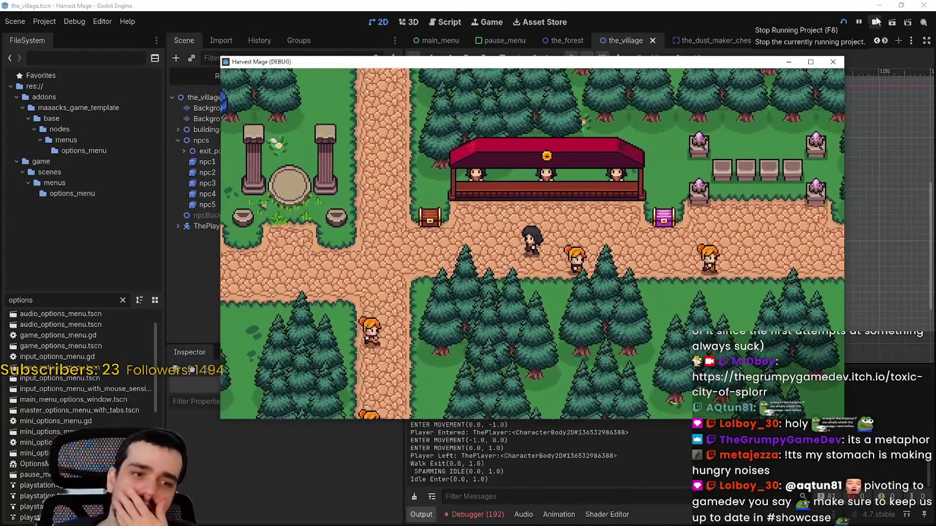
key("Down")
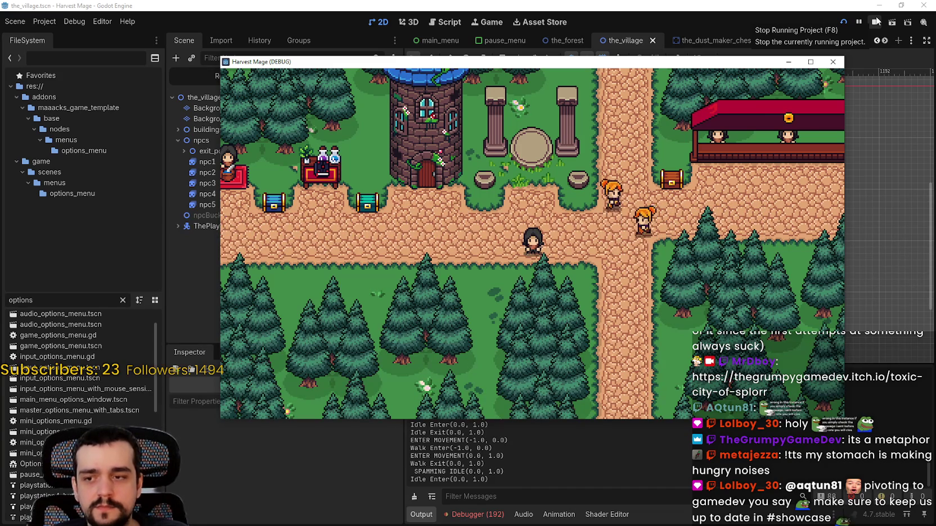
Stop the game and jump from the Errors list to the failing line in npcs.gd.
left_click(875, 21)
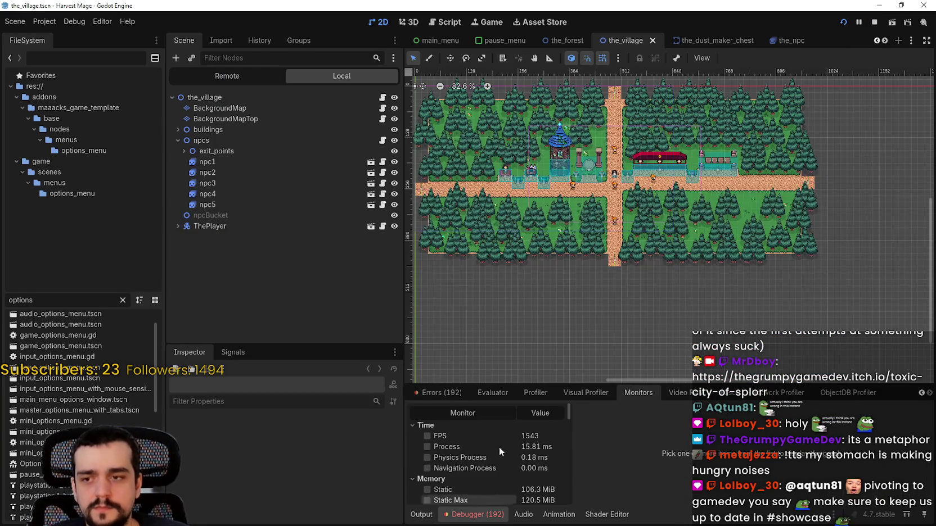
left_click(458, 394)
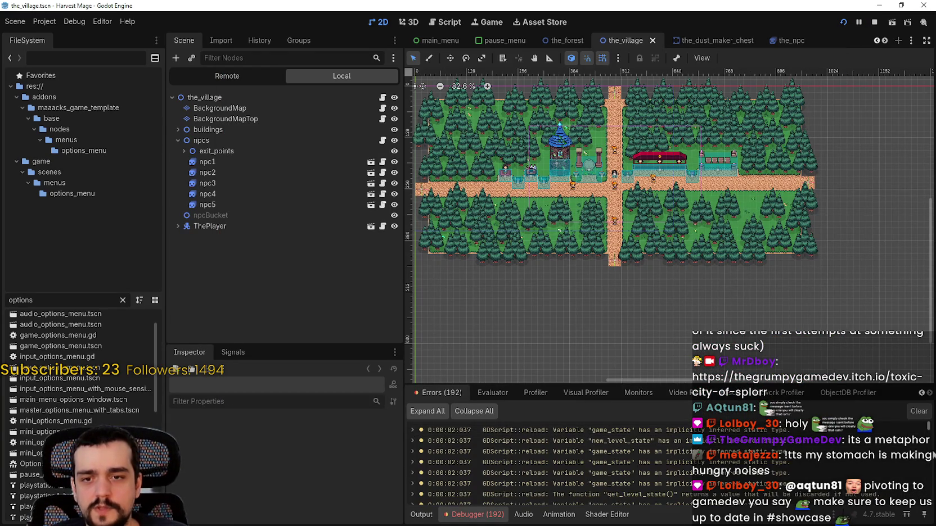
scroll(562, 461, "down", 3)
left_click(822, 463)
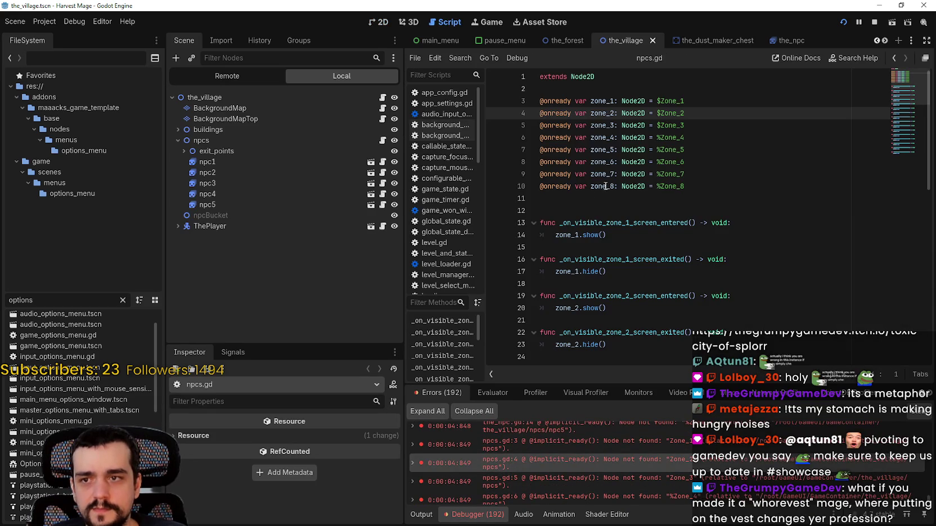
left_click_drag(778, 189, 510, 94)
key("ctrl+c")
key("BackSpace")
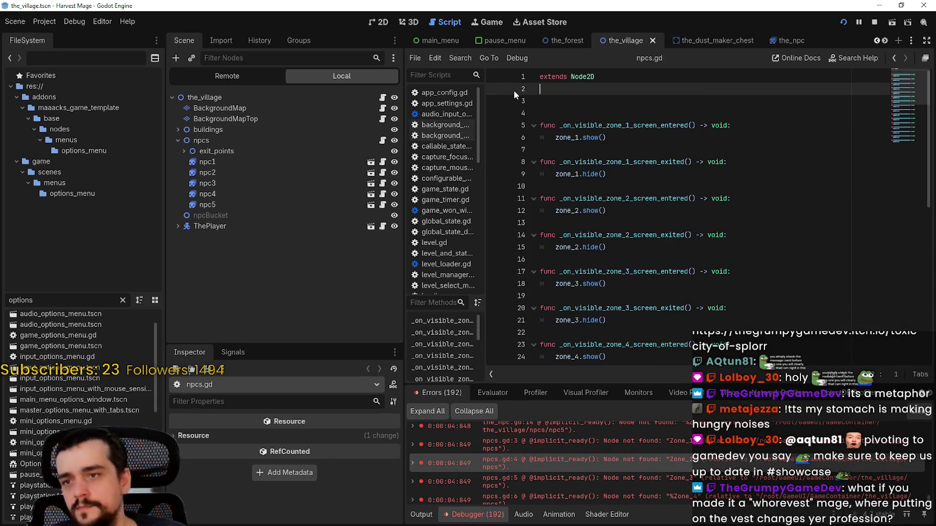
scroll(671, 276, "down", 5)
scroll(671, 276, "down", 3)
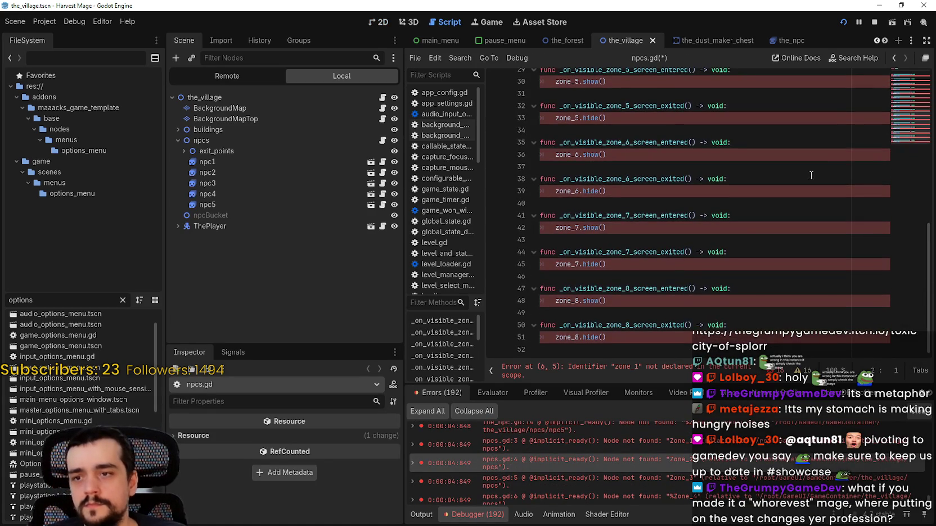
mouse_move(622, 340)
left_mouse_down()
mouse_move(619, 345)
mouse_move(549, 3)
left_mouse_up()
left_click(510, 99)
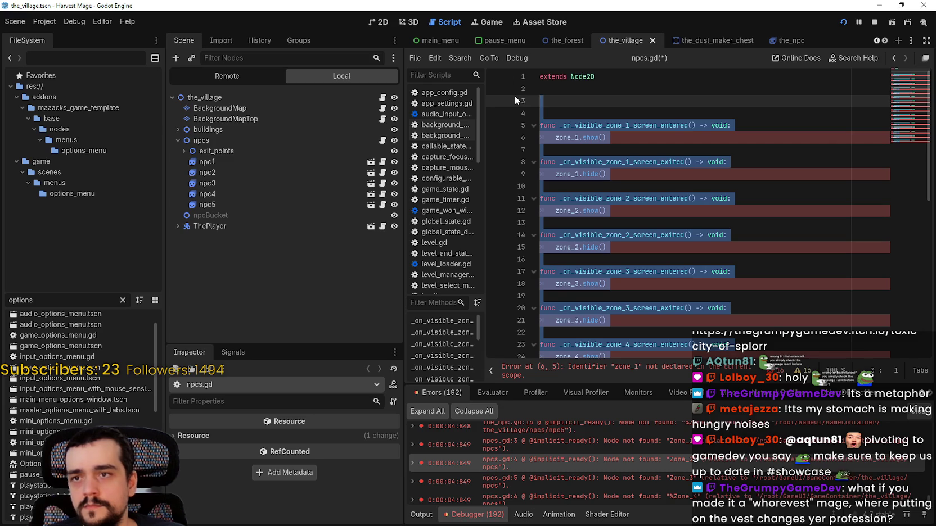
key("ctrl+v")
key("ctrl+s")
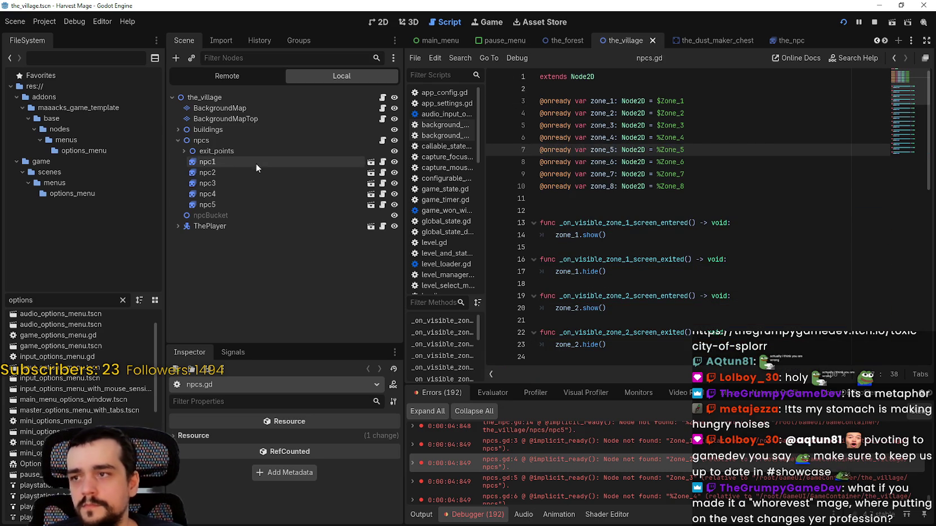
Detach the script from the npcs node, save the scene, and stop the game.
right_click(248, 143)
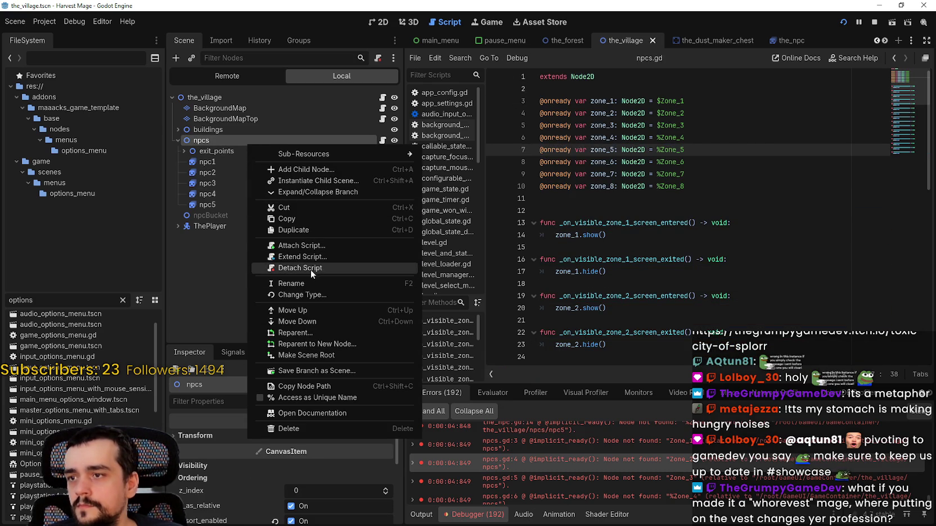
left_click(311, 267)
key("ctrl+s")
left_click(873, 23)
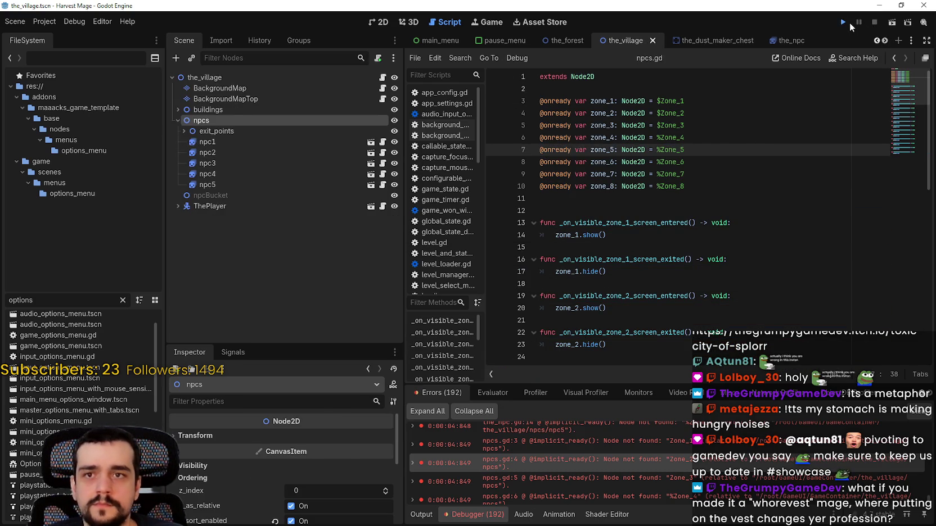
left_click(843, 23)
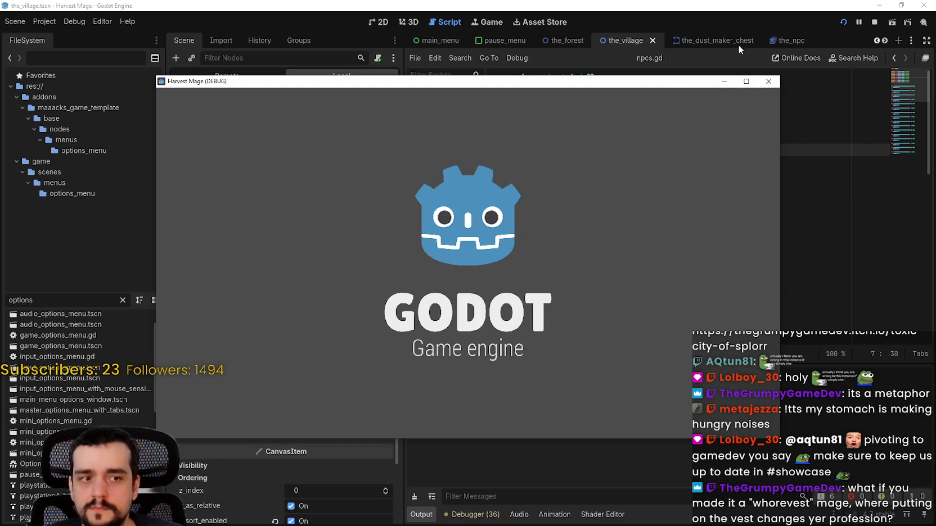
left_click_drag(667, 82, 717, 39)
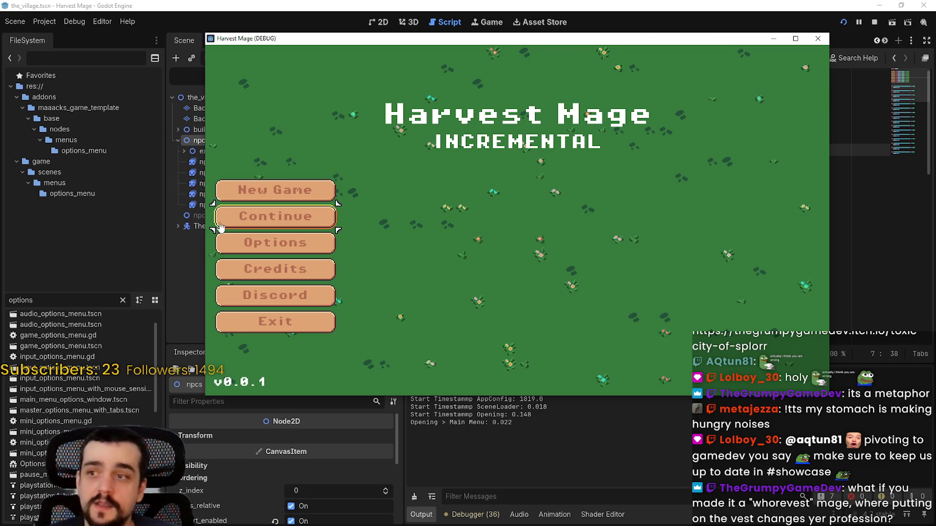
left_click(319, 226)
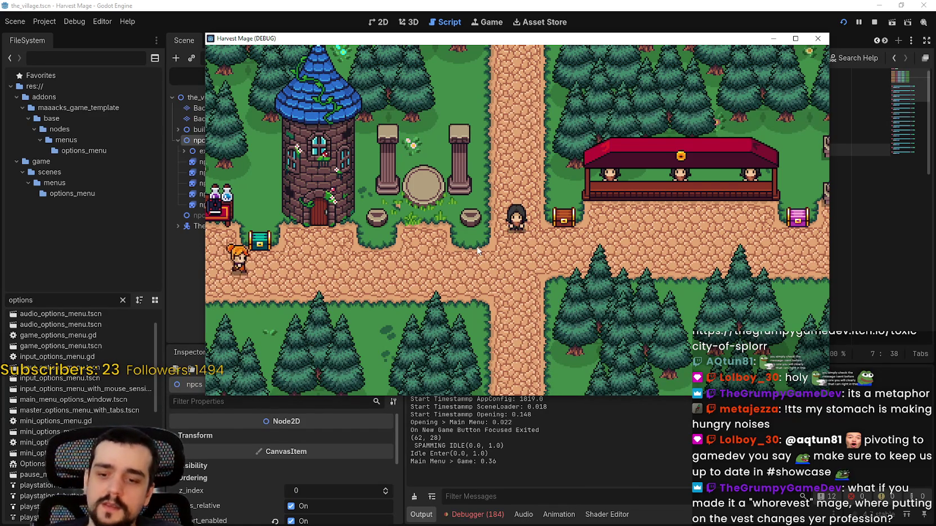
key("d")
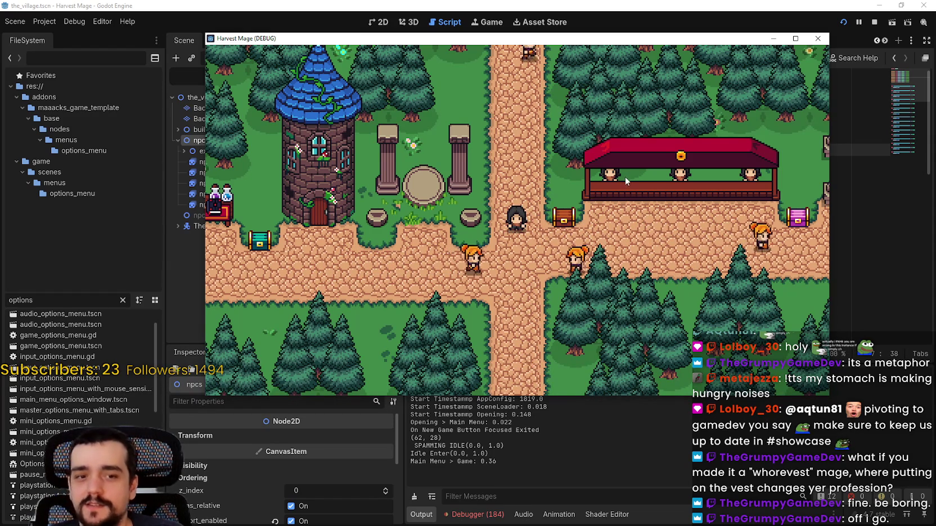
left_click(794, 39)
key("d")
key("w")
key("d")
key("a")
key("s")
key("super+Down")
key("d")
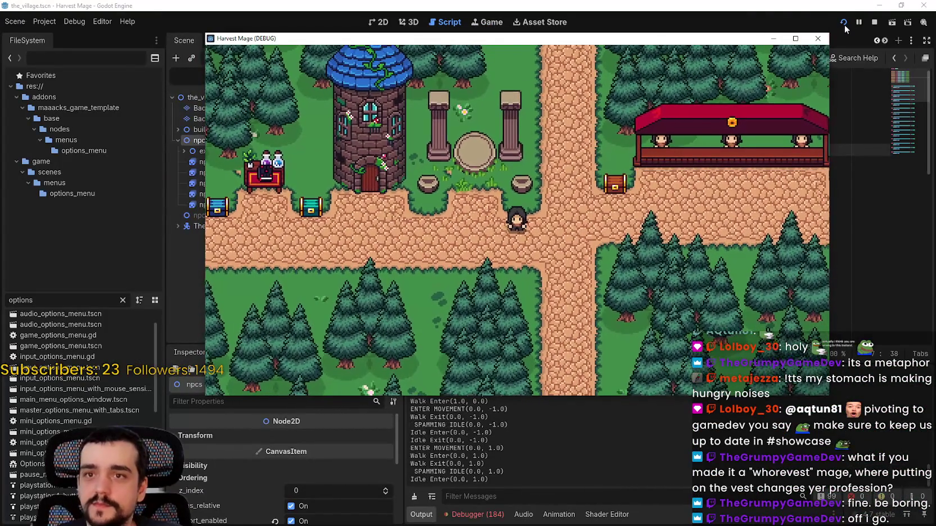
left_click(874, 22)
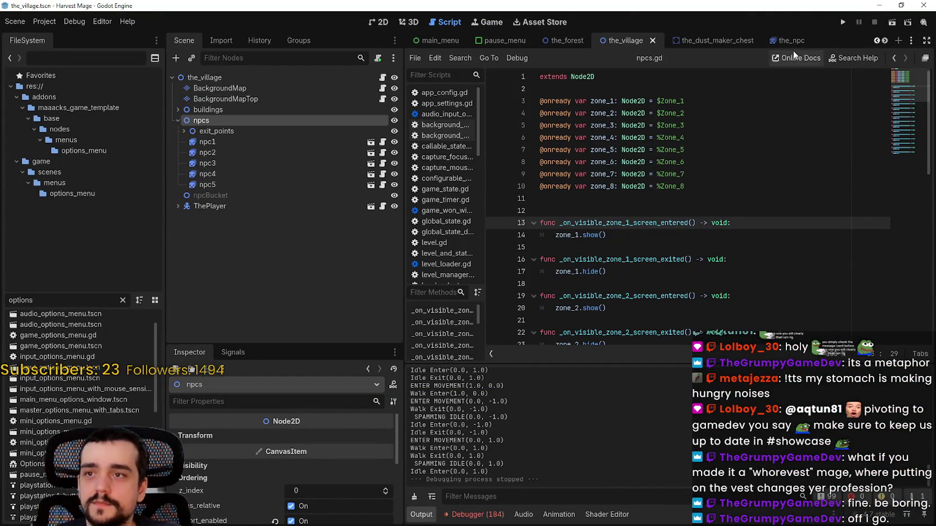
left_click(884, 40)
left_click(884, 41)
left_click(884, 40)
left_click(885, 41)
left_click(884, 40)
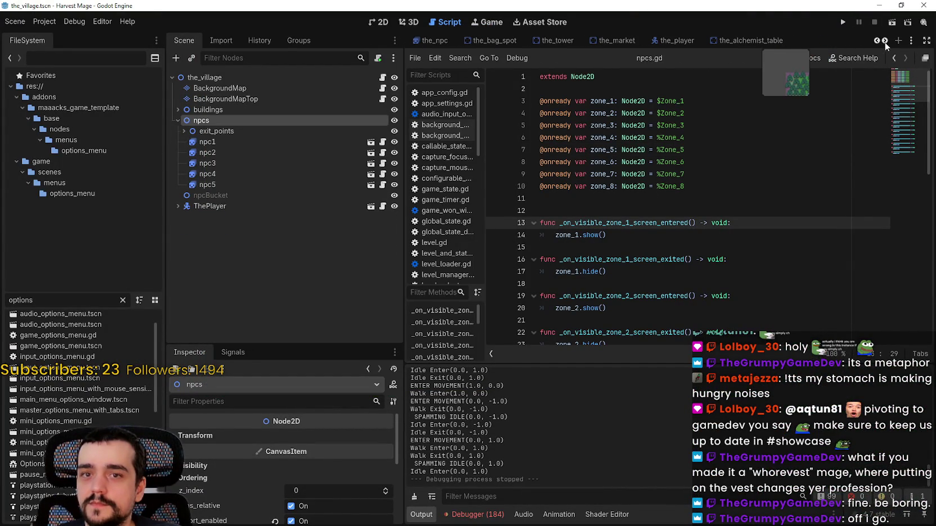
scroll(883, 42, "up", 4)
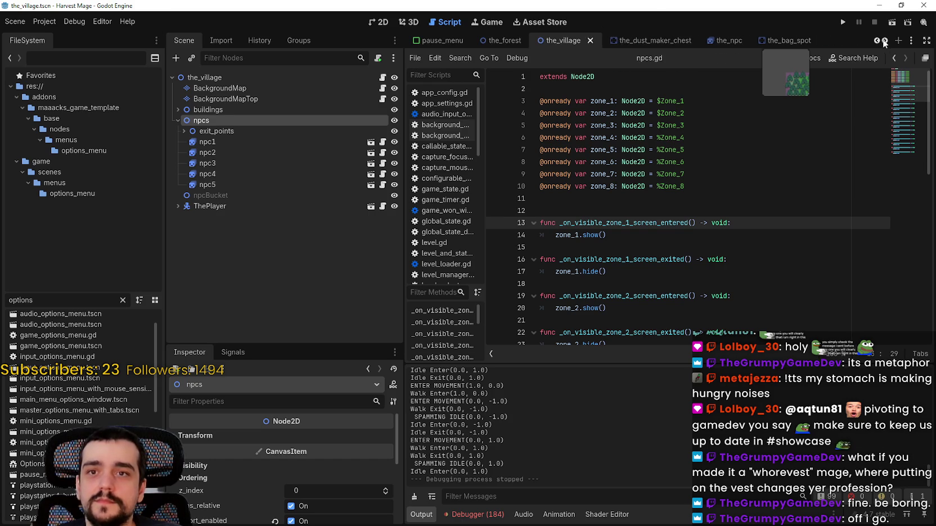
scroll(880, 42, "up", 5)
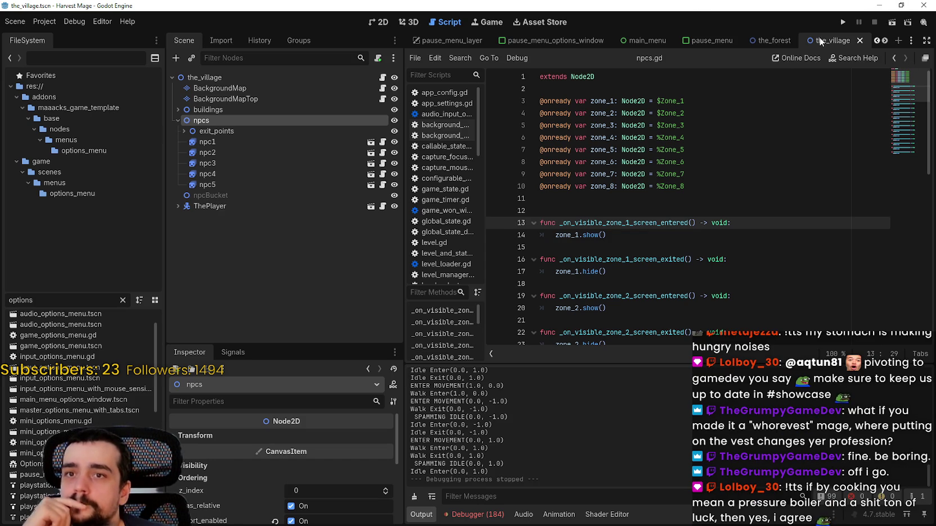
Switch to the game_ui scene in 2D and inspect its LevelLoader, LevelManager and GameContainer nodes.
double_click(886, 41)
double_click(876, 40)
double_click(875, 41)
left_click(876, 41)
left_click(876, 41)
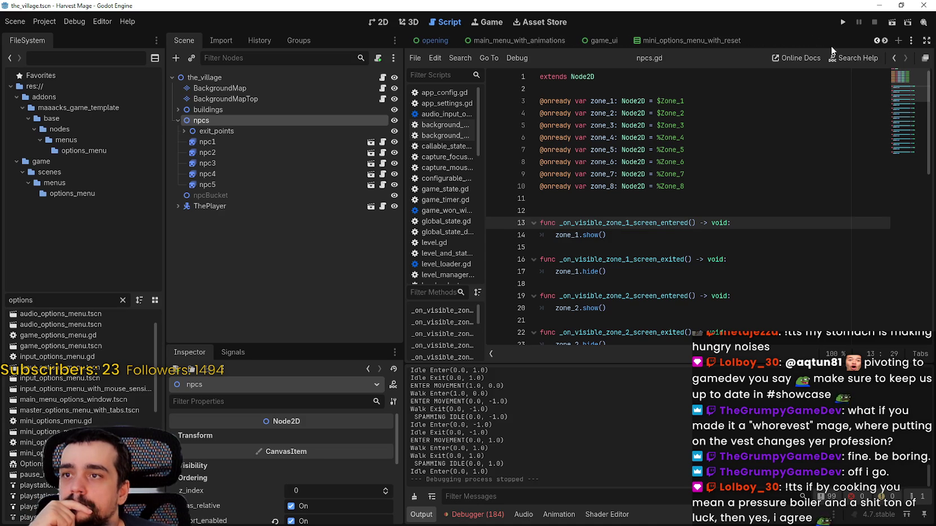
left_click(614, 40)
left_click(378, 24)
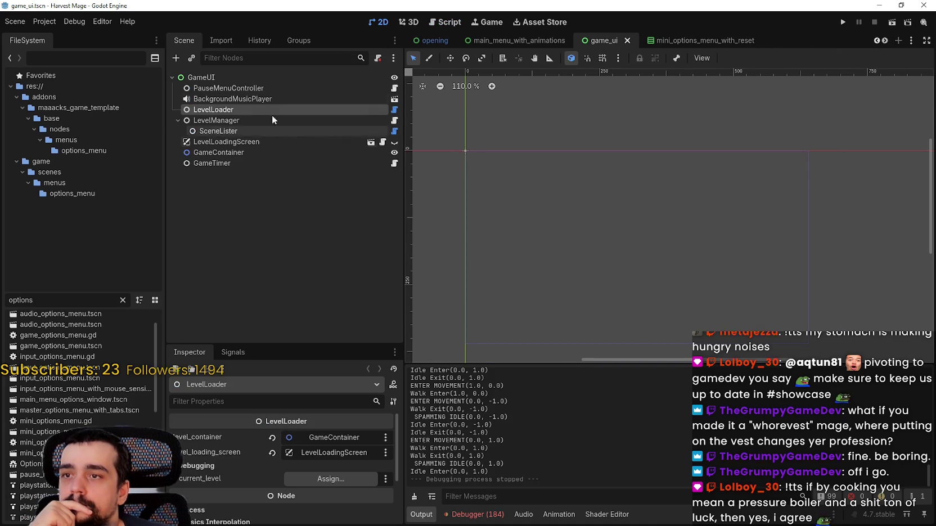
left_click(249, 77)
scroll(500, 278, "up", 3)
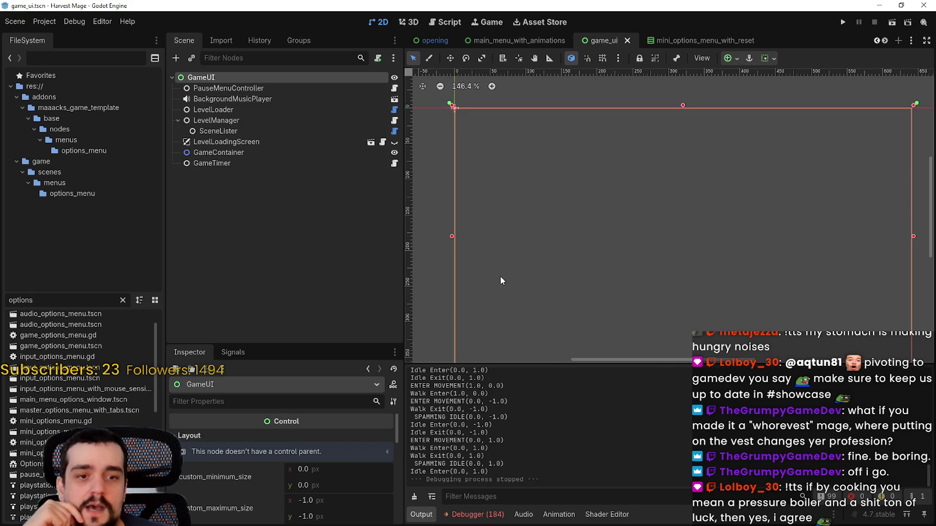
scroll(500, 279, "down", 3)
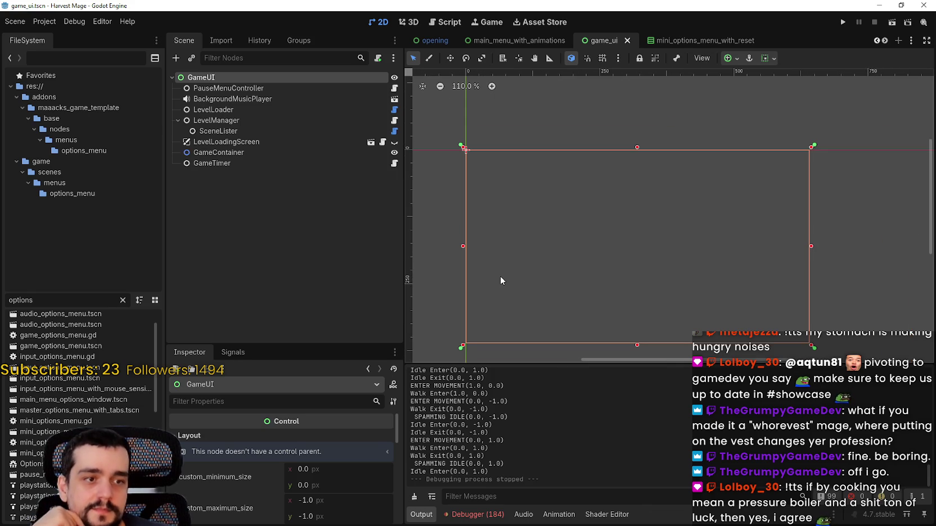
scroll(500, 279, "down", 3)
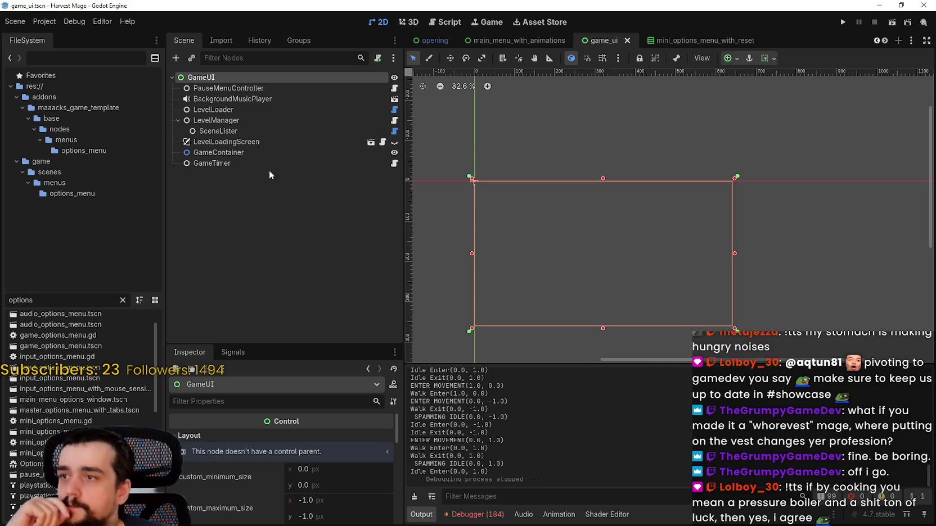
left_click(219, 109)
left_click(222, 120)
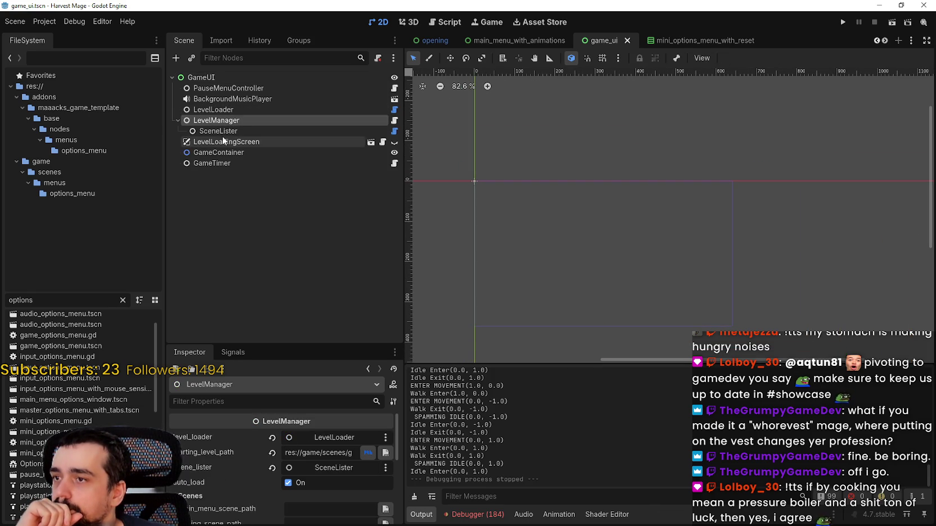
left_click(217, 150)
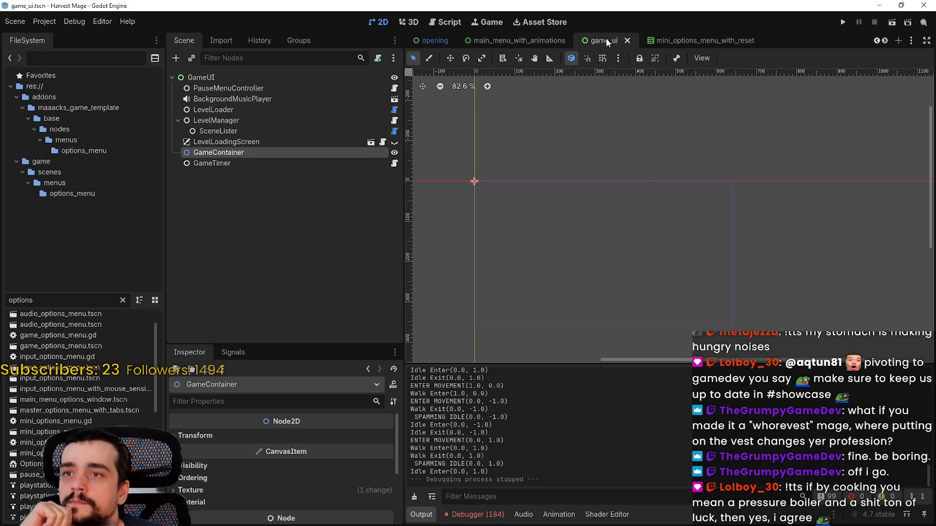
Page through the open scene tabs and return to the_village scene.
left_click(881, 41)
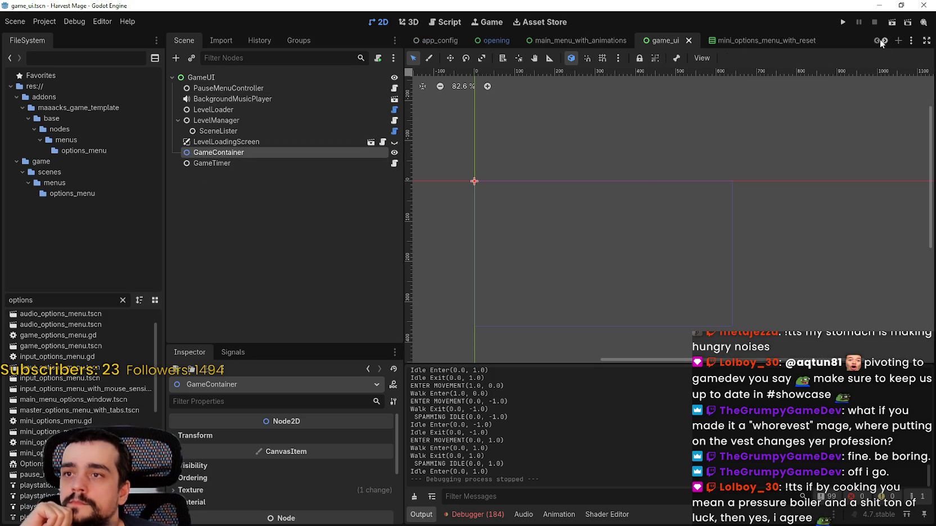
scroll(887, 44, "down", 8)
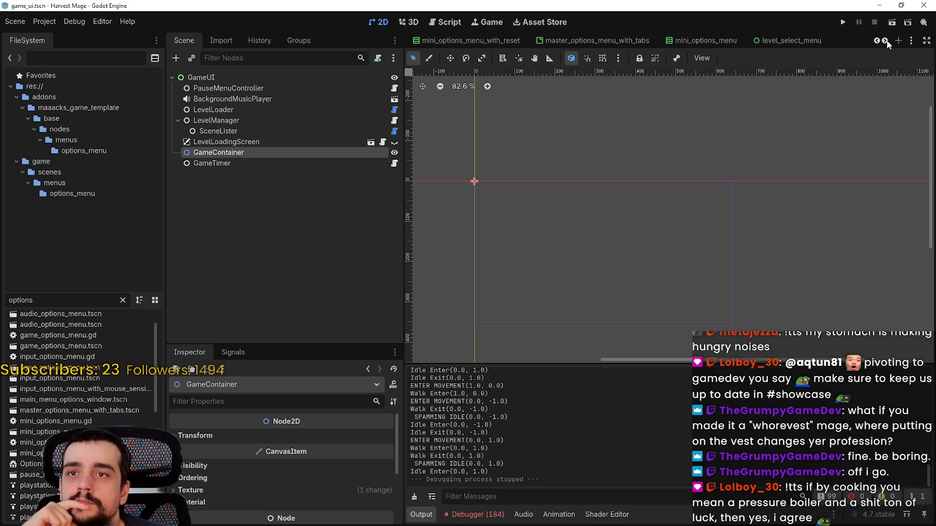
left_click(887, 42)
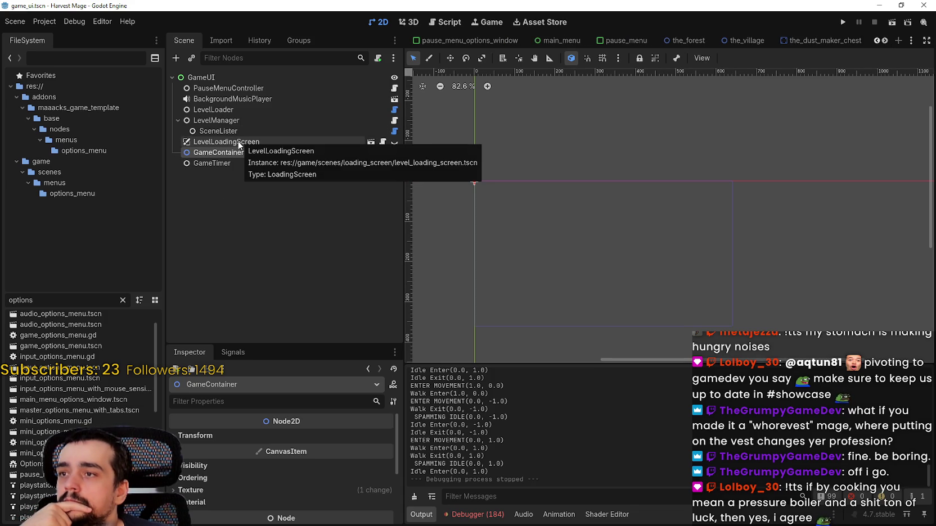
left_click(886, 42)
left_click(881, 43)
left_click(881, 42)
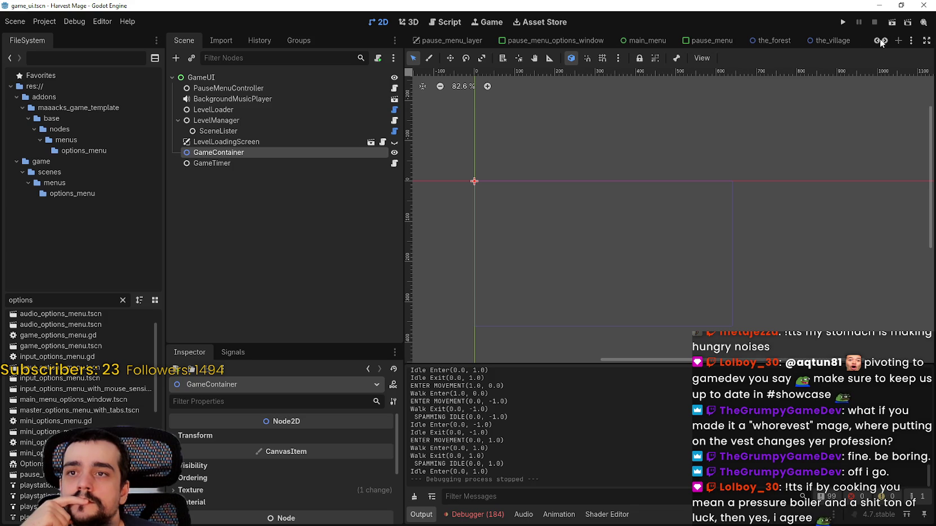
left_click(832, 42)
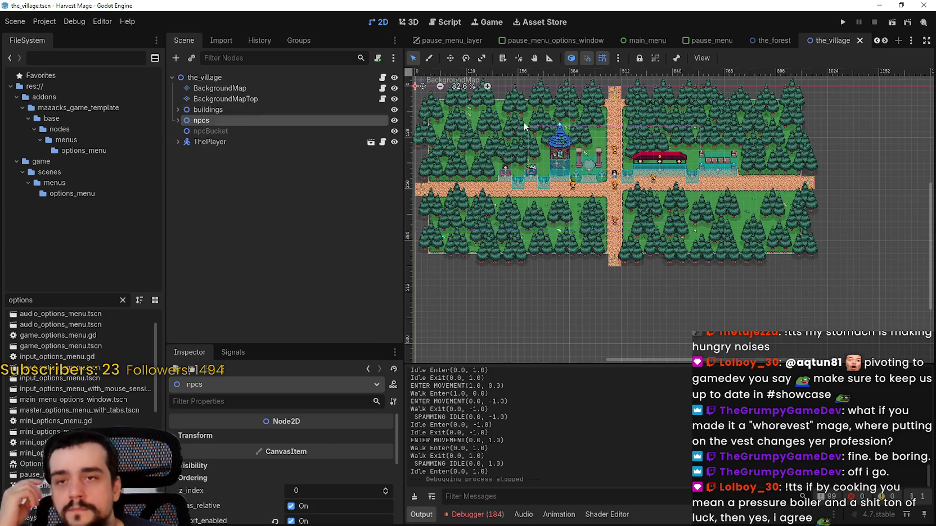
Run the project, check the Remote tree, and continue the game into the village.
mouse_move(644, 41)
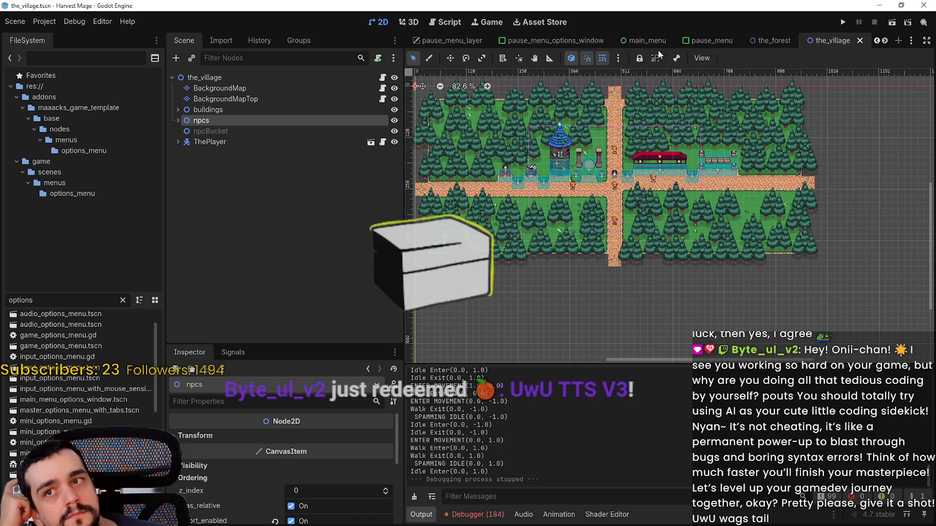
left_click(843, 23)
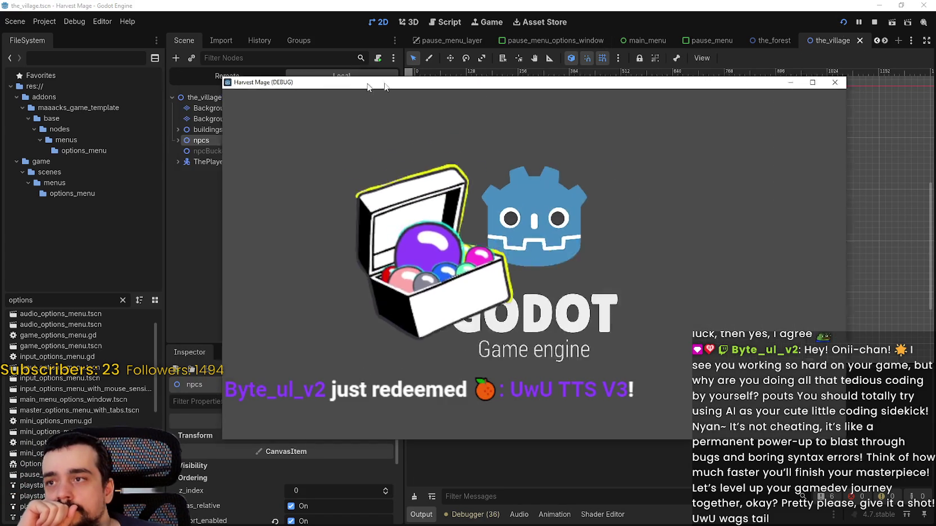
left_click(250, 74)
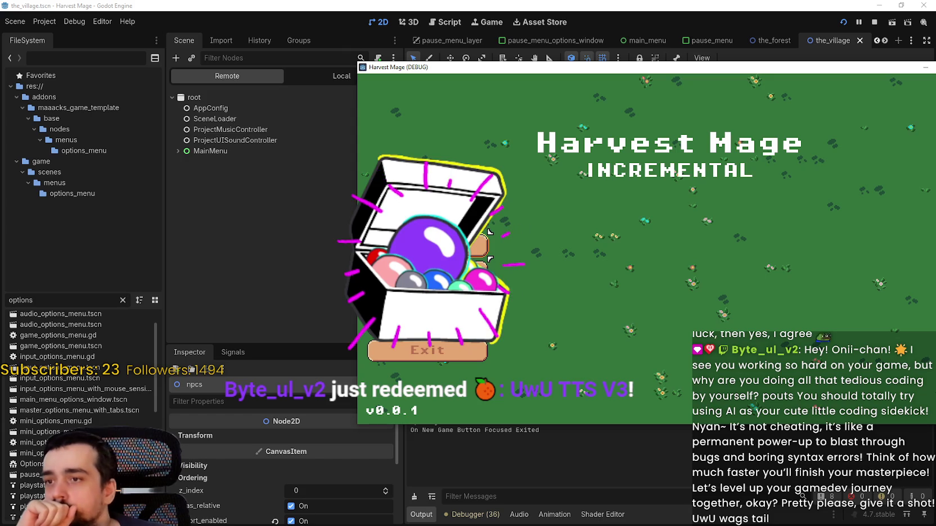
left_click(177, 151)
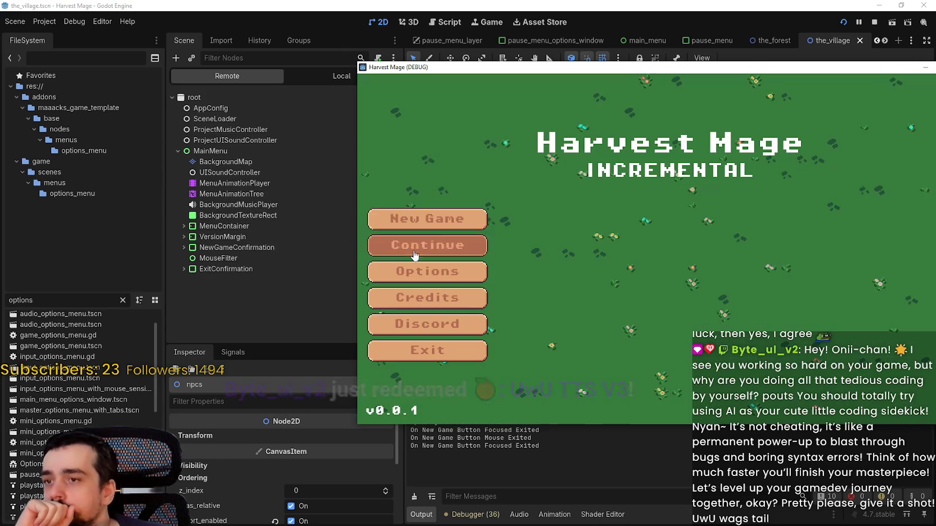
left_click(417, 245)
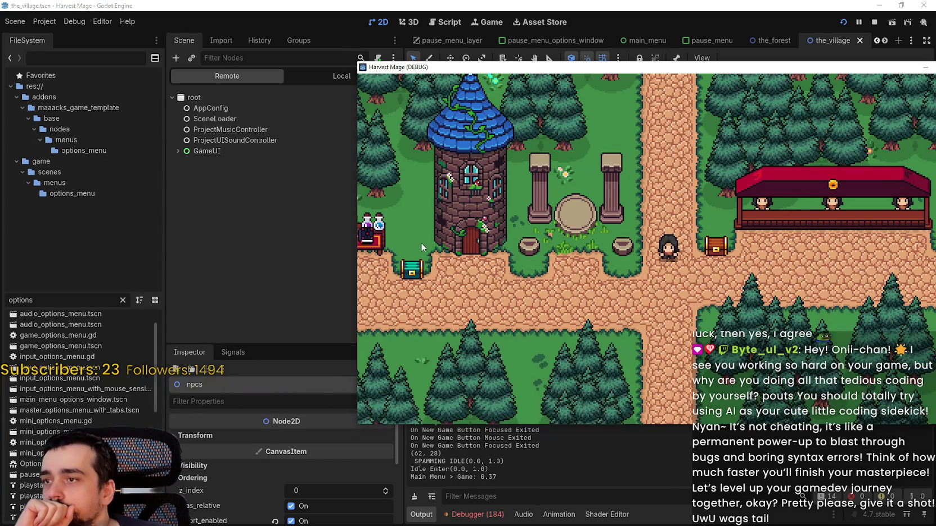
left_click(178, 151)
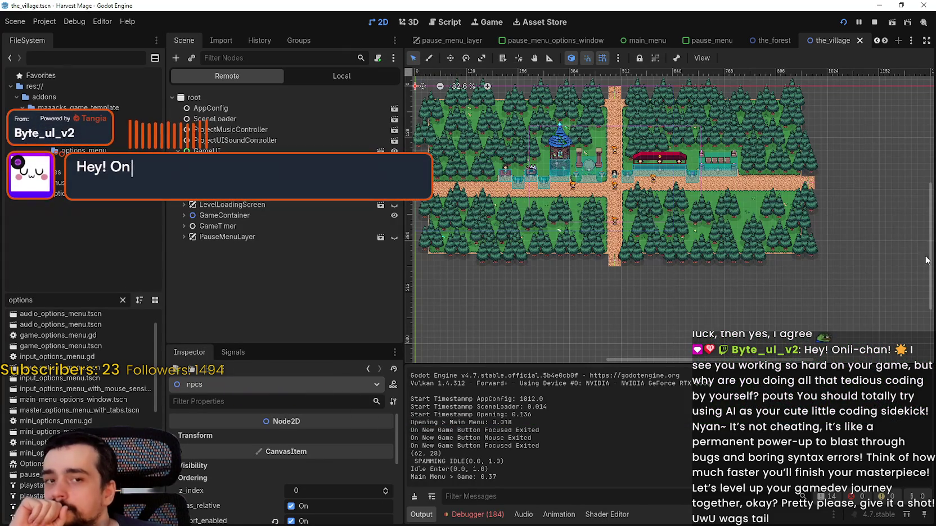
Walk the player around the village paths and stone circle with the arrow keys, then return to the editor.
key("alt+Tab")
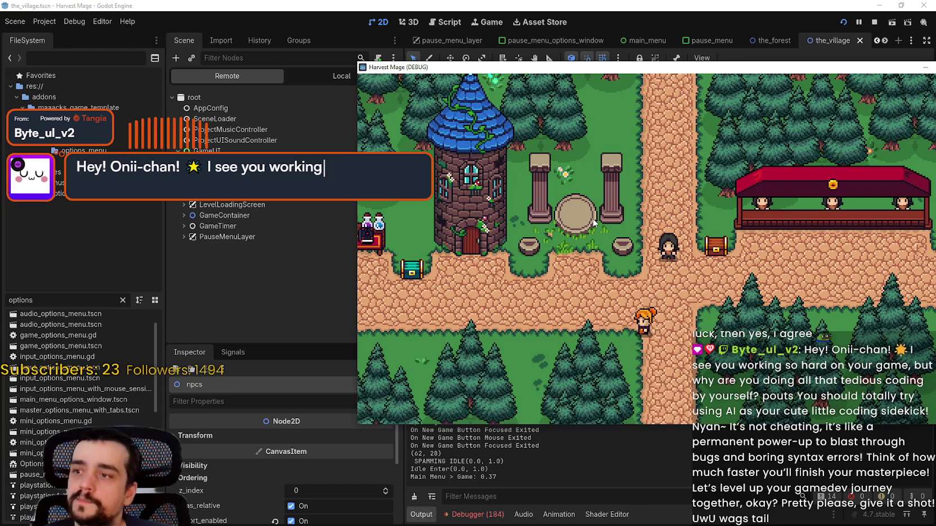
key("Up")
key("Left")
key("Escape")
key("Escape")
key("Left")
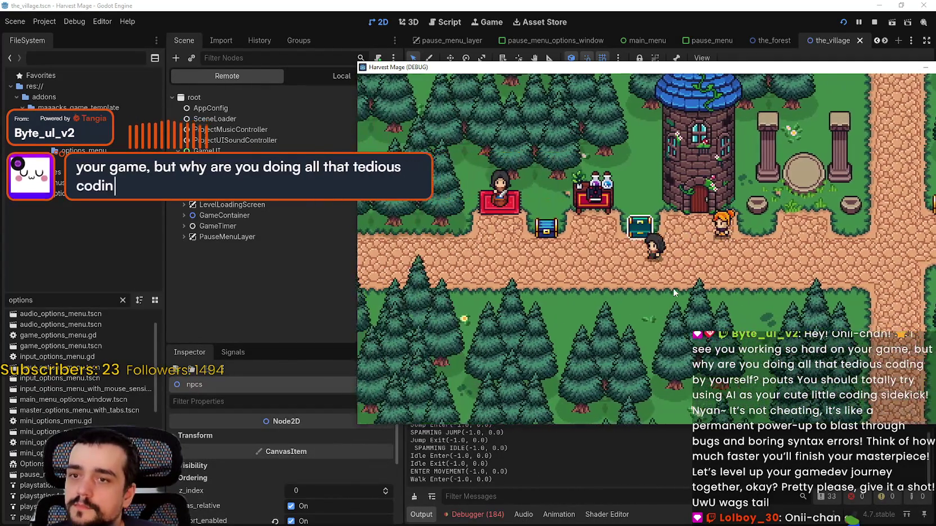
key("Right")
key("Up")
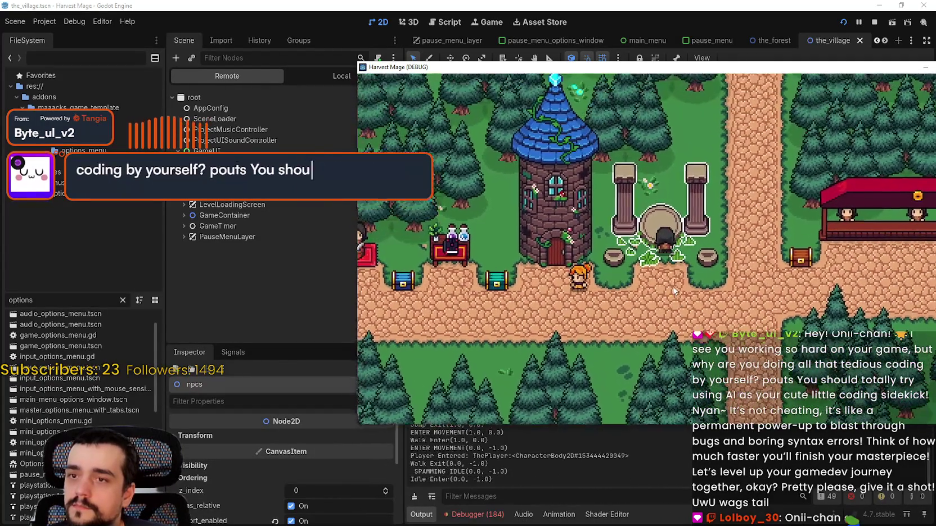
key("Up")
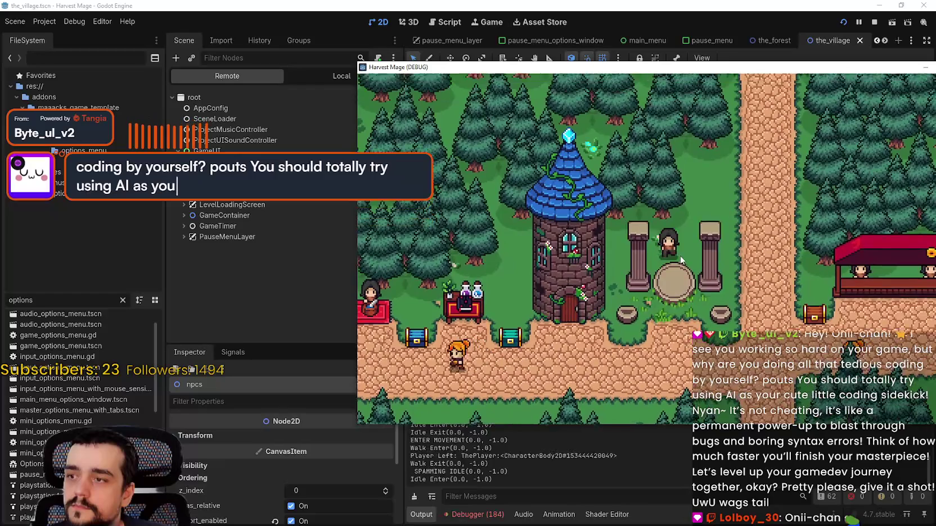
key("Down")
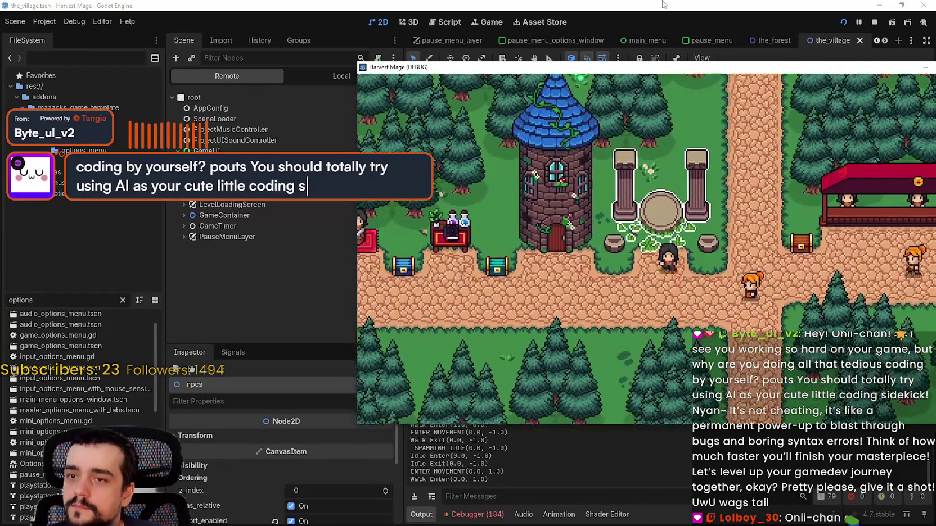
left_click(665, 5)
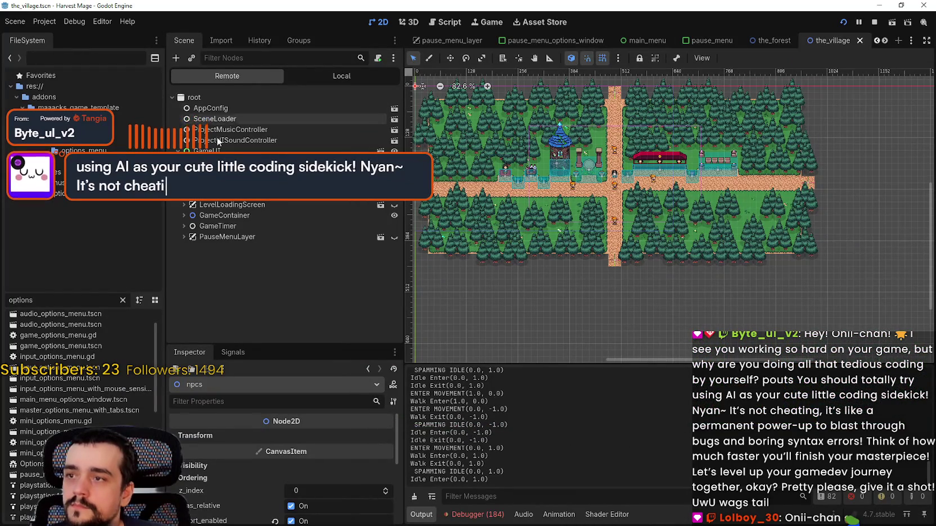
Show the village's node tree, expand buildings and select ThePortalRuins.
left_click(378, 73)
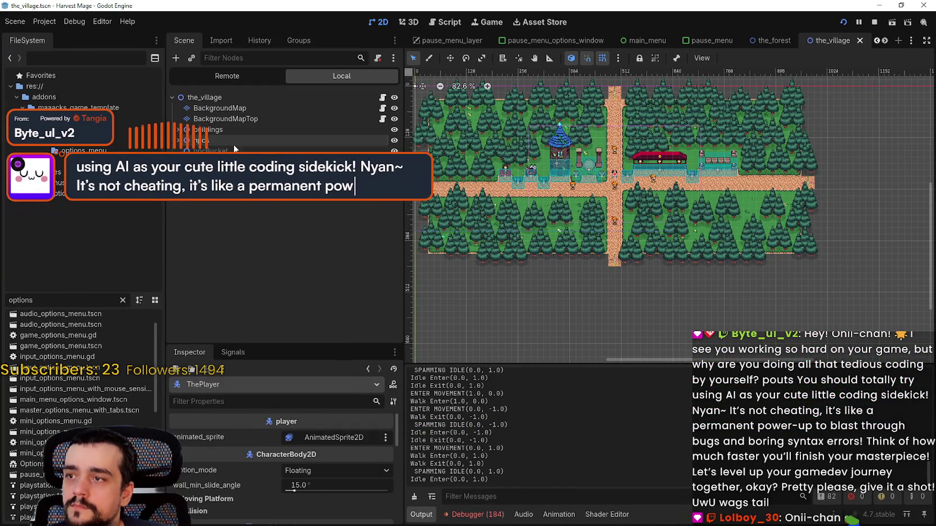
left_click(236, 129)
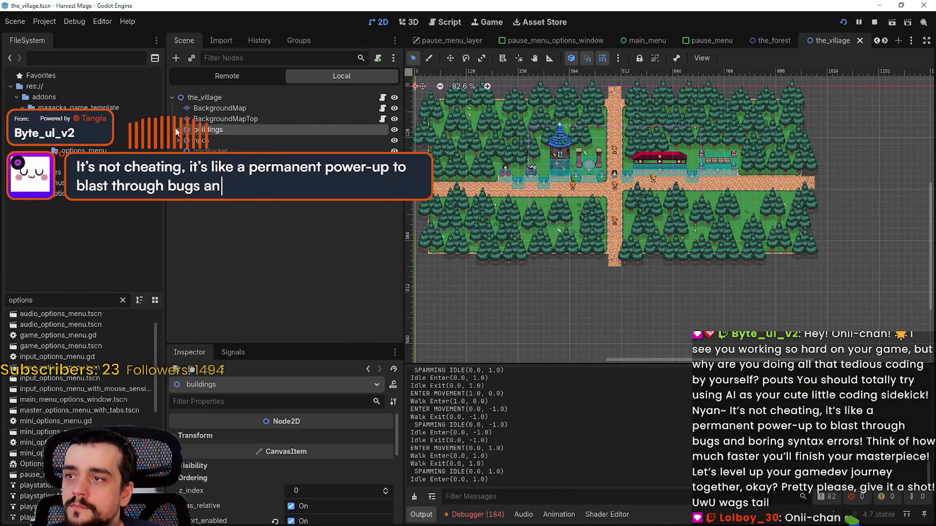
left_click(178, 130)
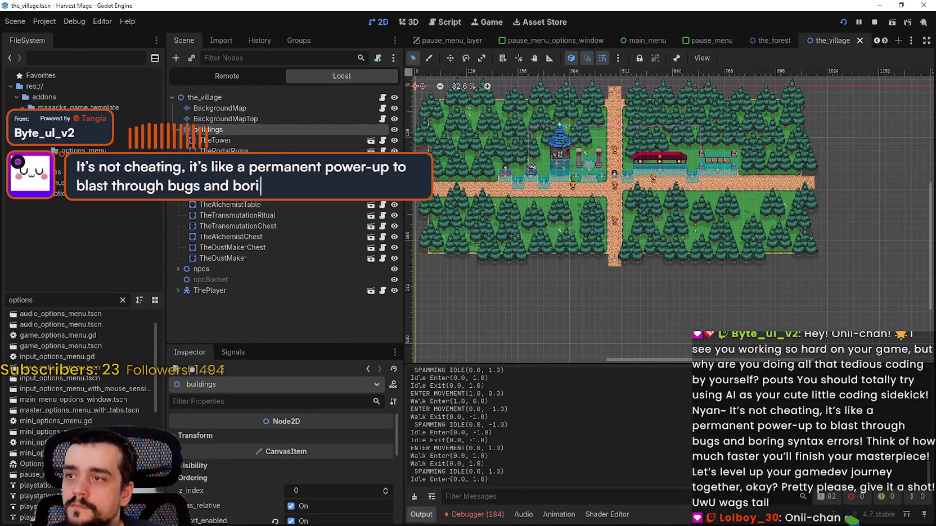
left_click(237, 149)
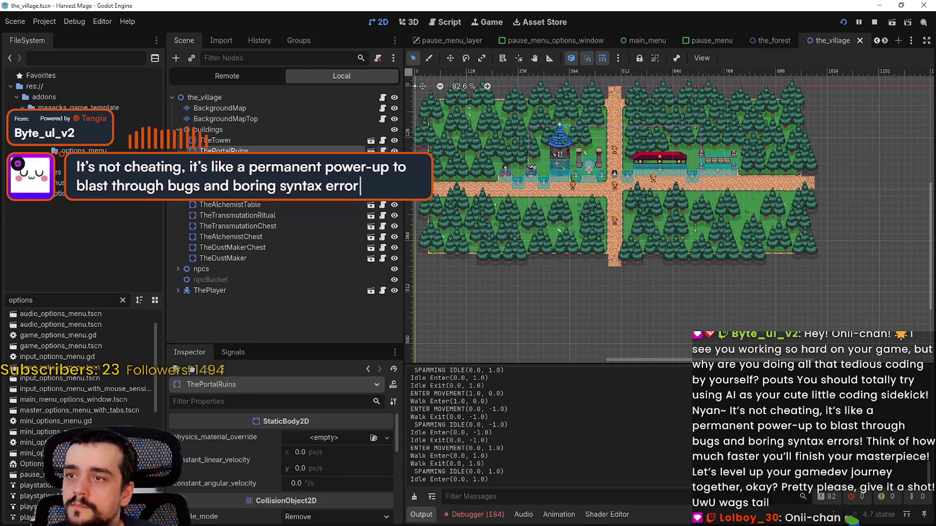
Open ThePortalRuins' attached script and show the debugger's Errors list.
left_click(383, 151)
left_click(585, 175)
left_click(596, 245)
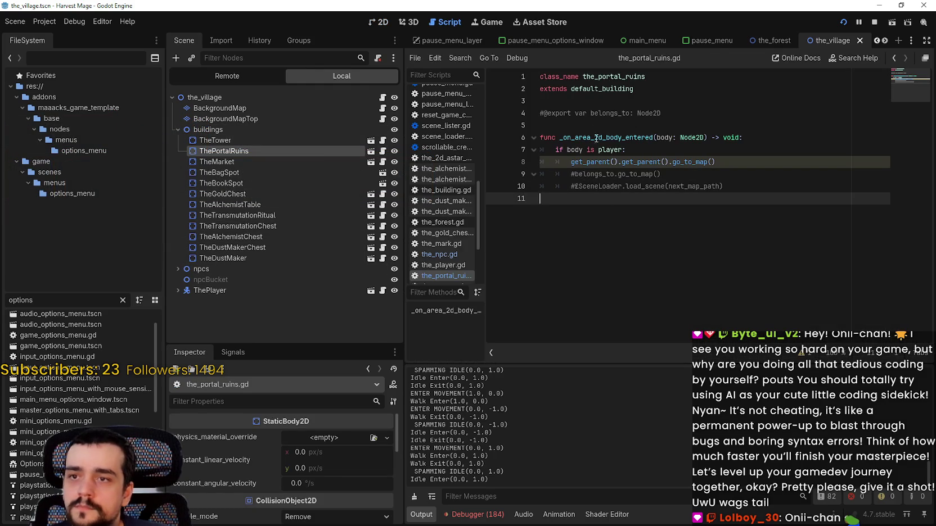
left_click(562, 125)
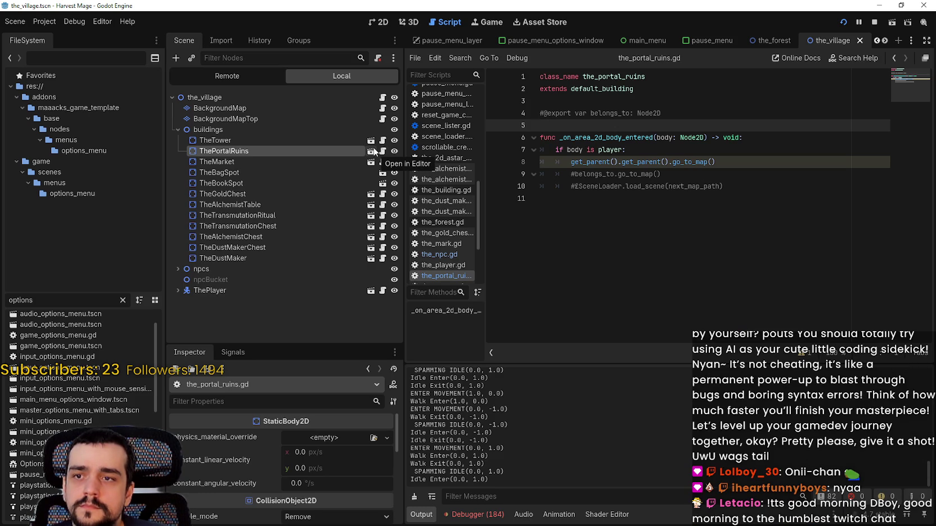
left_click(473, 515)
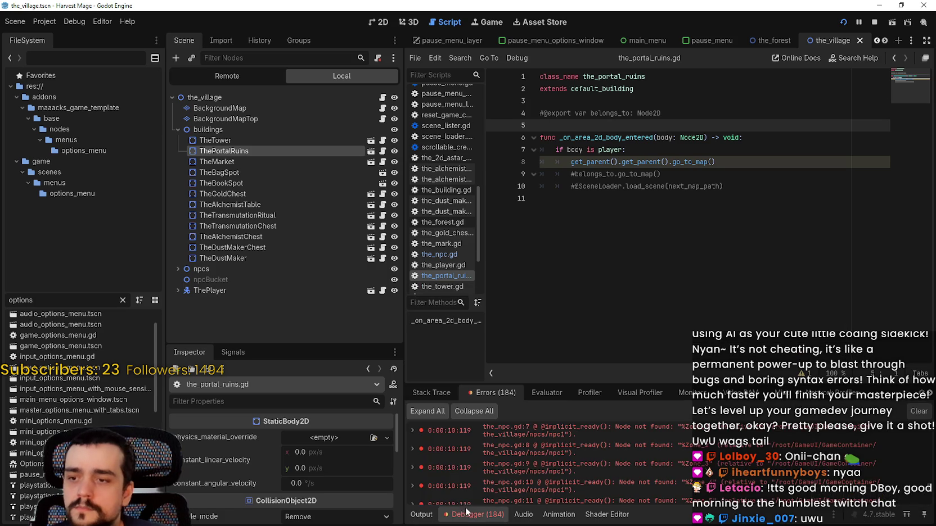
Open the_npc.gd at the erroring line and expand npcs to show npc1–npc5.
double_click(927, 488)
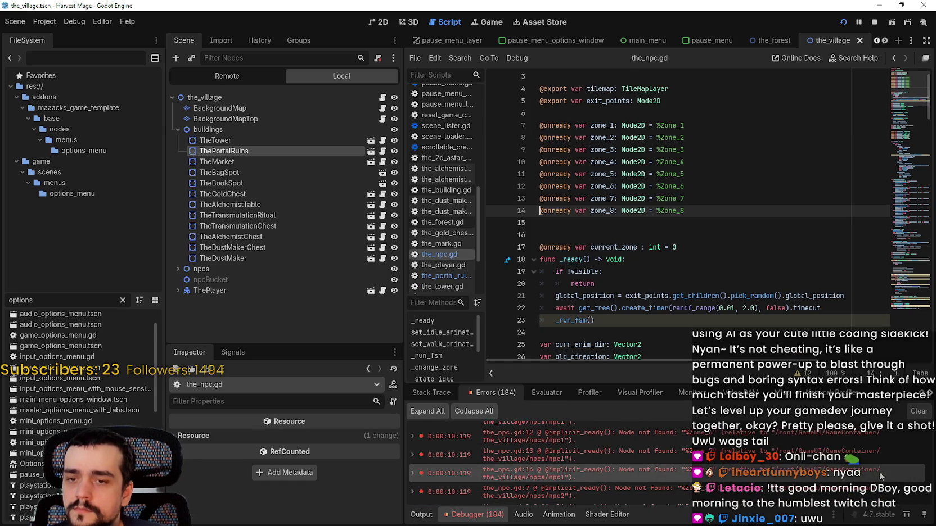
left_click(282, 128)
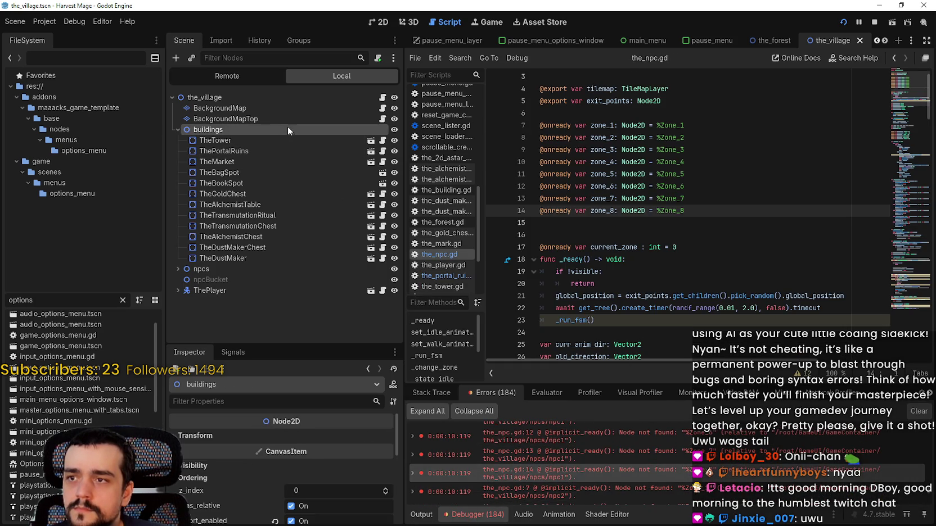
scroll(714, 270, "up", 1)
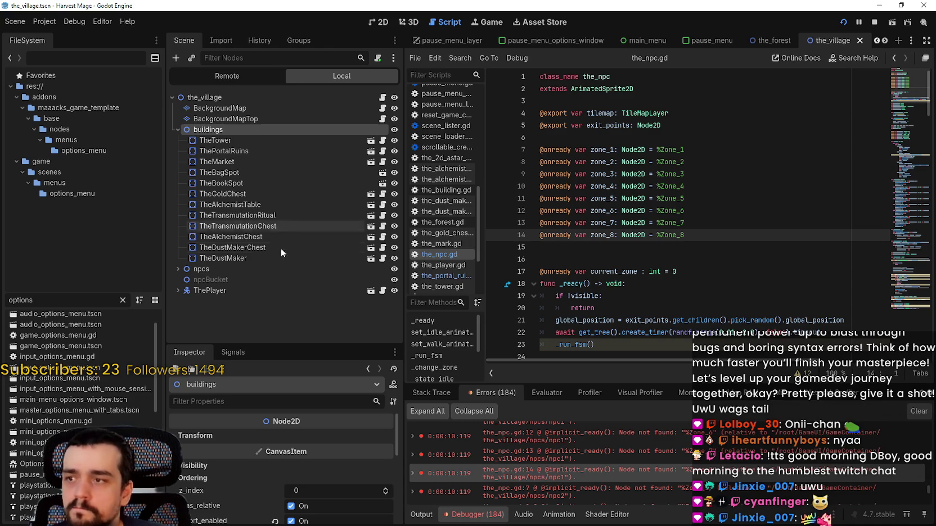
left_click(243, 269)
left_click(173, 269)
scroll(185, 268, "down", 1)
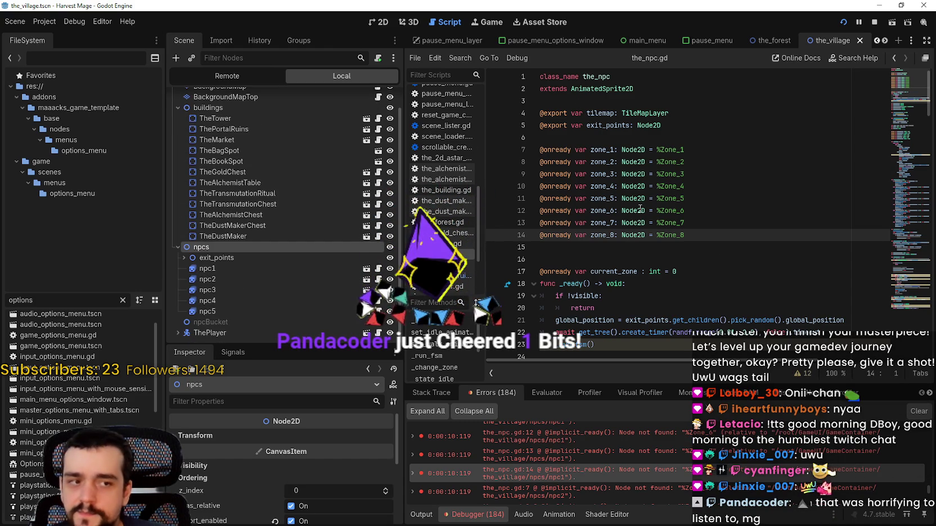
Check the line behind an npc2 error, then stop the game and clear the 184 errors.
mouse_move(640, 208)
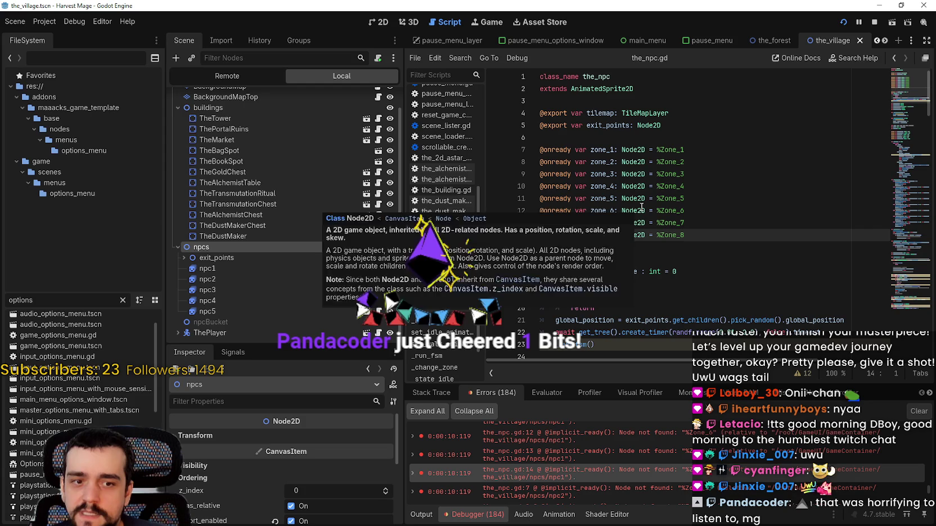
left_click(696, 263)
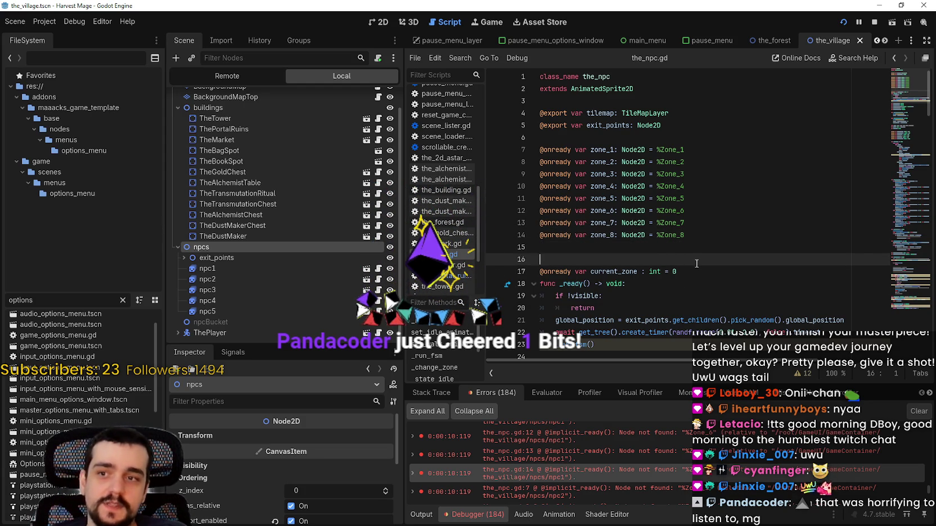
scroll(652, 466, "down", 4)
scroll(684, 459, "down", 2)
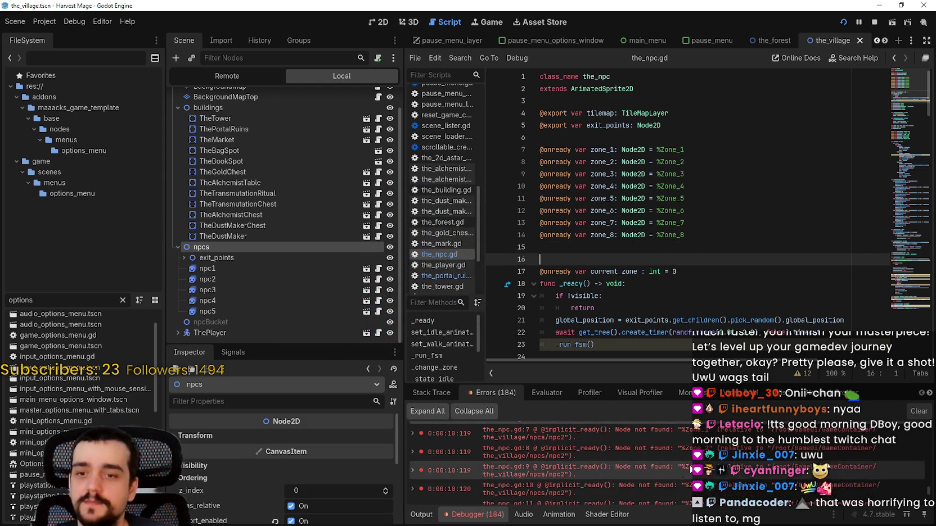
left_click(684, 459)
scroll(684, 459, "down", 2)
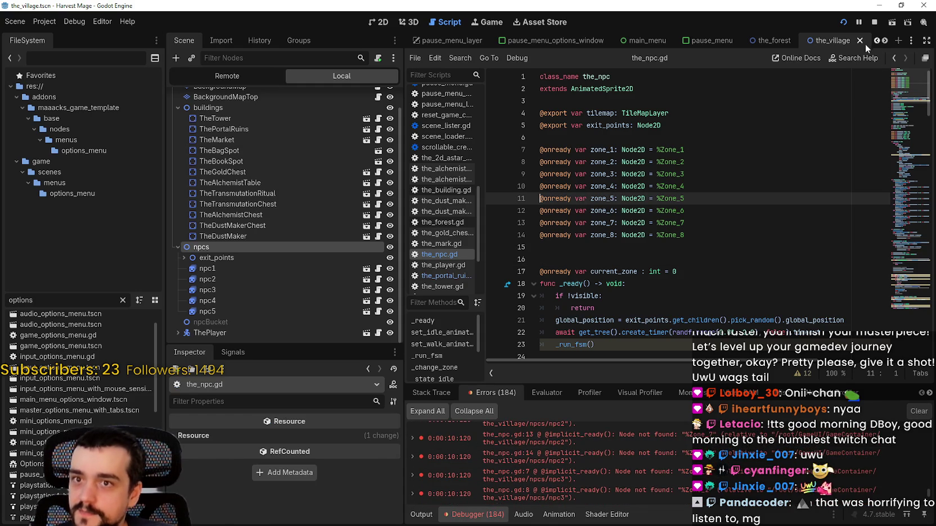
left_click(874, 22)
left_click(920, 411)
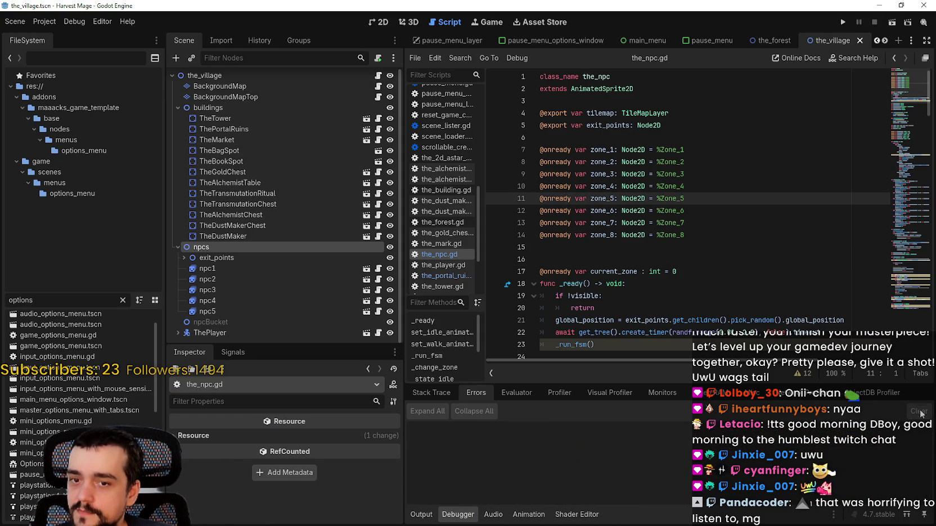
Delete the zone_1–zone_8 onready declarations on lines 6–14 of the_npc.gd.
left_click(713, 236)
scroll(728, 235, "down", 3)
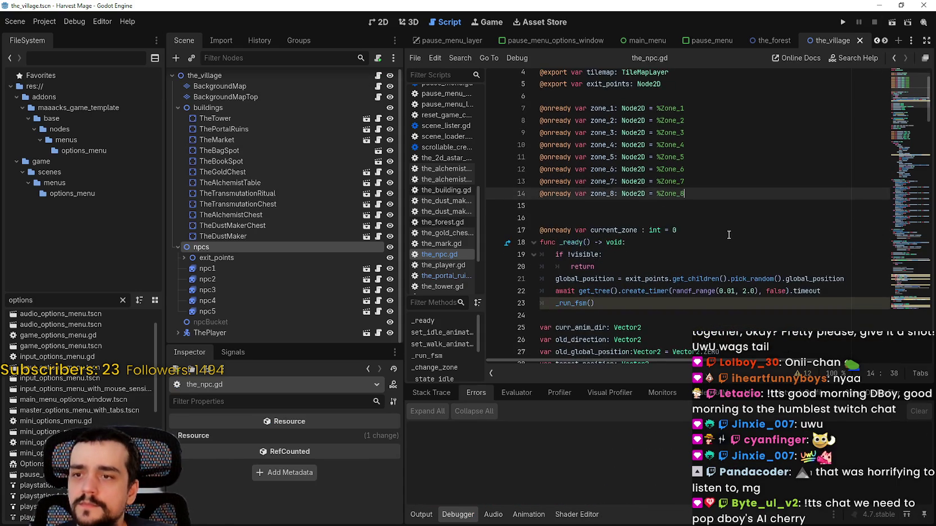
scroll(728, 234, "down", 7)
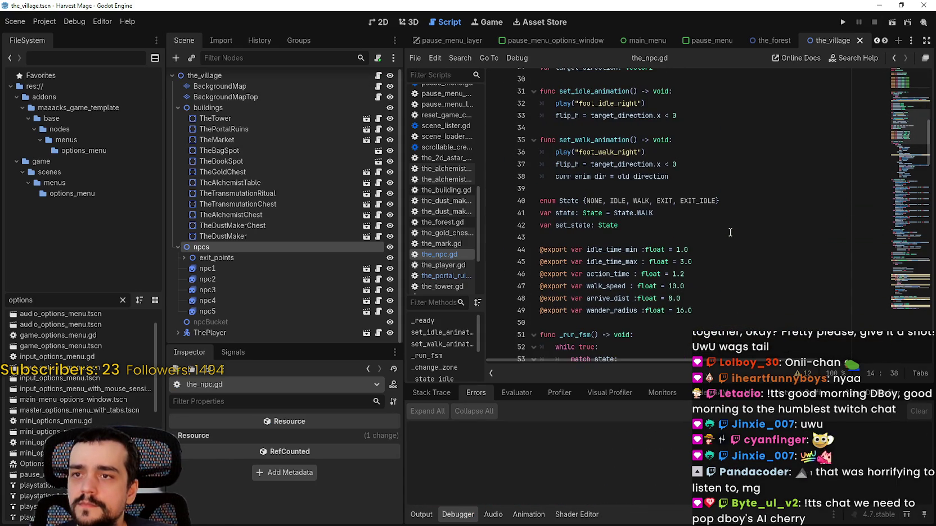
scroll(730, 233, "down", 5)
mouse_move(906, 211)
left_mouse_down()
mouse_move(908, 225)
mouse_move(919, 57)
left_mouse_up()
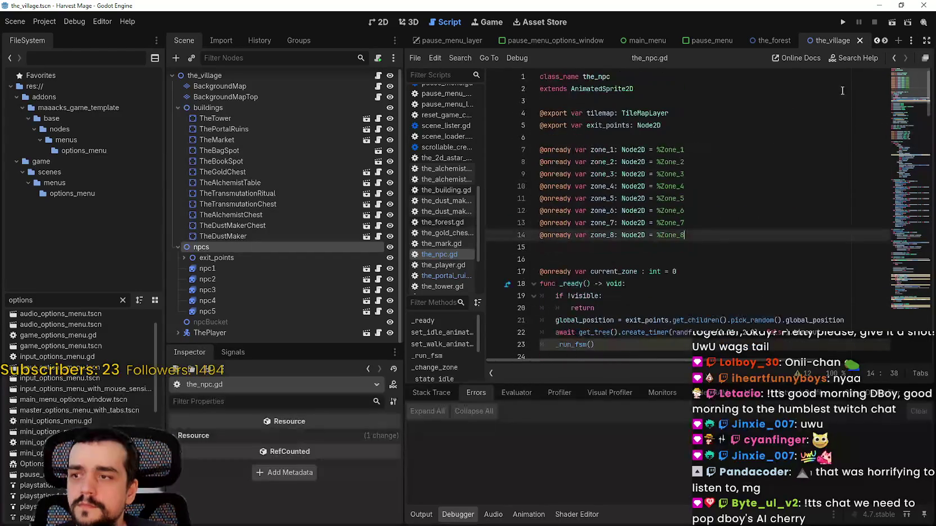
left_click(590, 148, "shift")
left_click(545, 138, "shift")
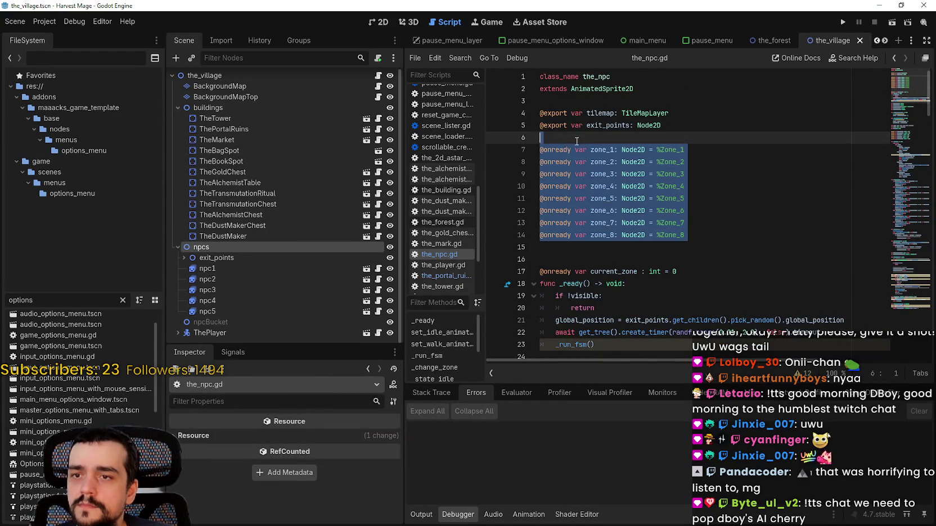
key("Delete")
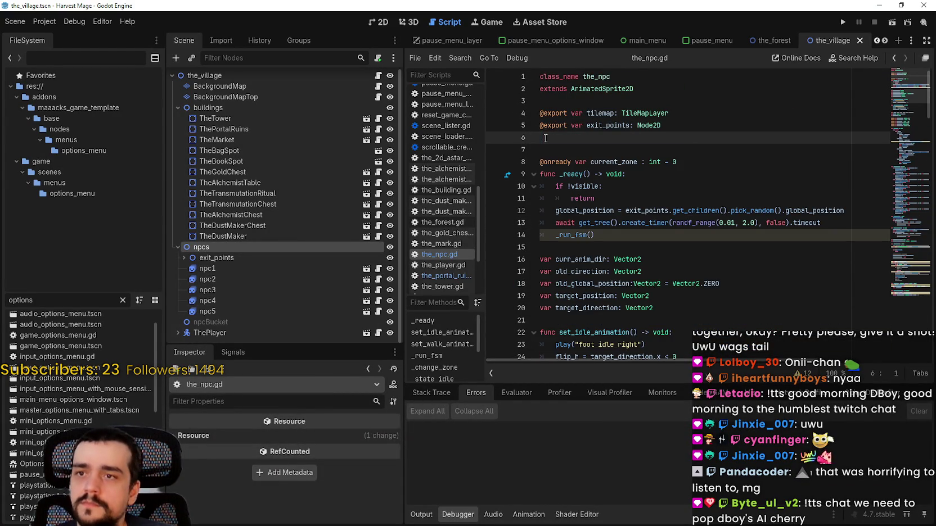
Remove the blank line after the exports and search the script for uses of tilemap.
left_click(549, 147)
key("BackSpace")
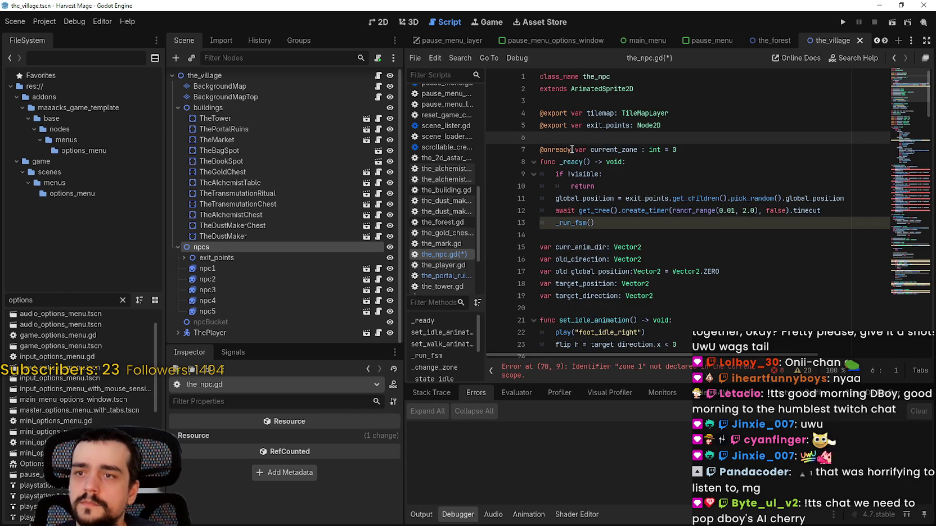
double_click(600, 113)
key("ctrl+f")
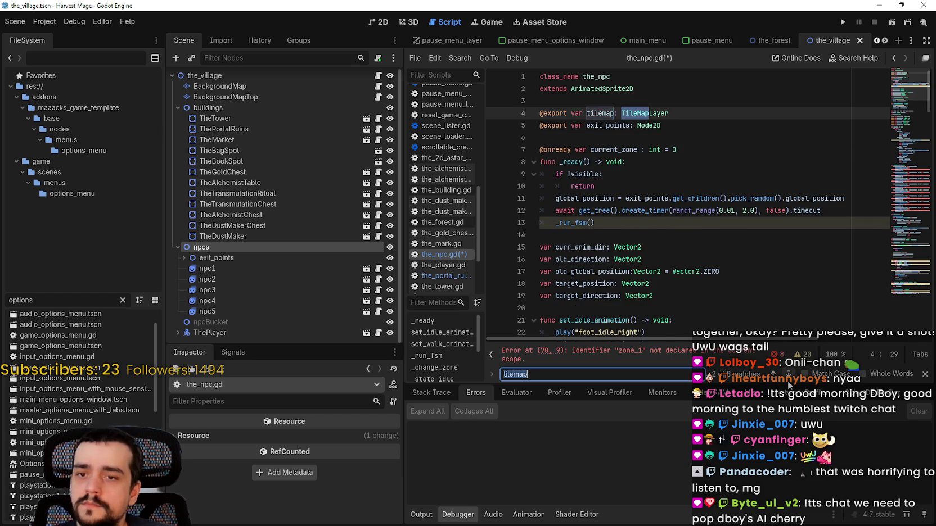
key("Return")
key("Return")
key("Return")
key("Return")
left_click(906, 180)
scroll(585, 134, "up", 2)
left_click(609, 145)
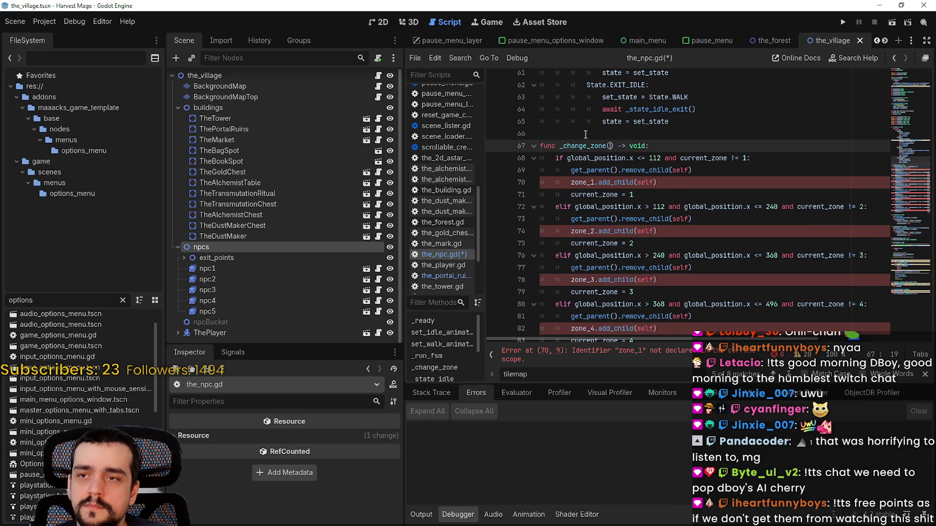
Undo the zone-line deletion and comment out the zone_8 branch with Ctrl+K.
key("ctrl+z")
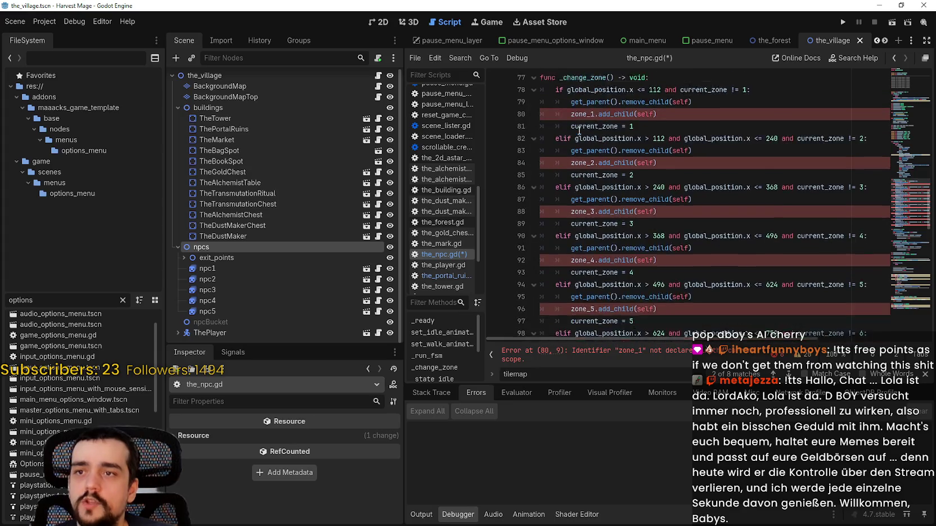
mouse_move(569, 85)
left_mouse_down()
mouse_move(574, 110)
mouse_move(642, 175)
mouse_move(637, 200)
left_mouse_up()
scroll(653, 146, "down", 3)
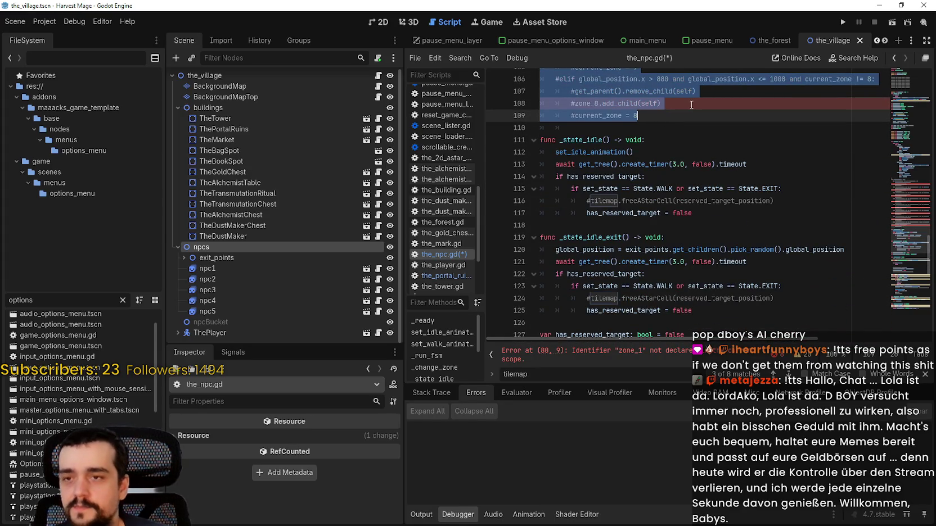
key("ctrl+k")
left_click(652, 175)
Save the_npc.gd and run the game to test the changes.
mouse_move(914, 250)
left_mouse_down()
mouse_move(916, 270)
mouse_move(916, 94)
left_mouse_up()
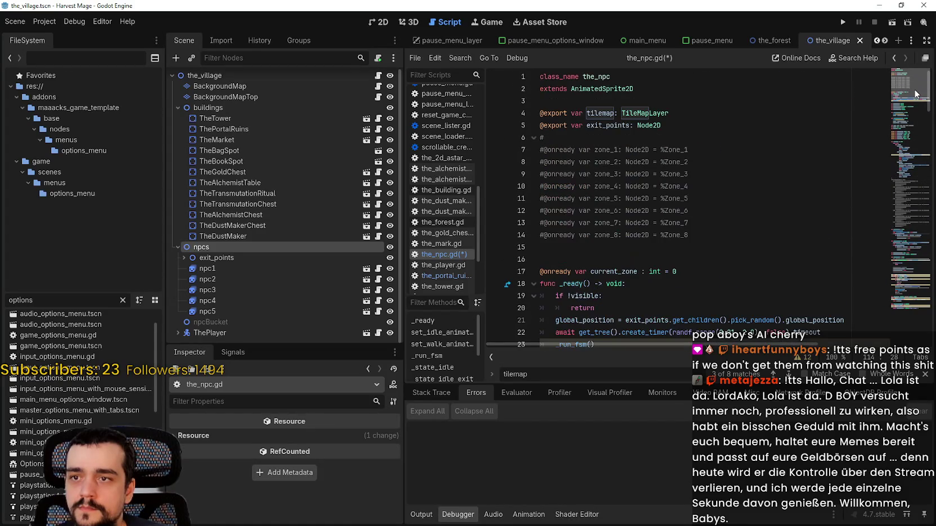
left_click(817, 163)
key("ctrl+s")
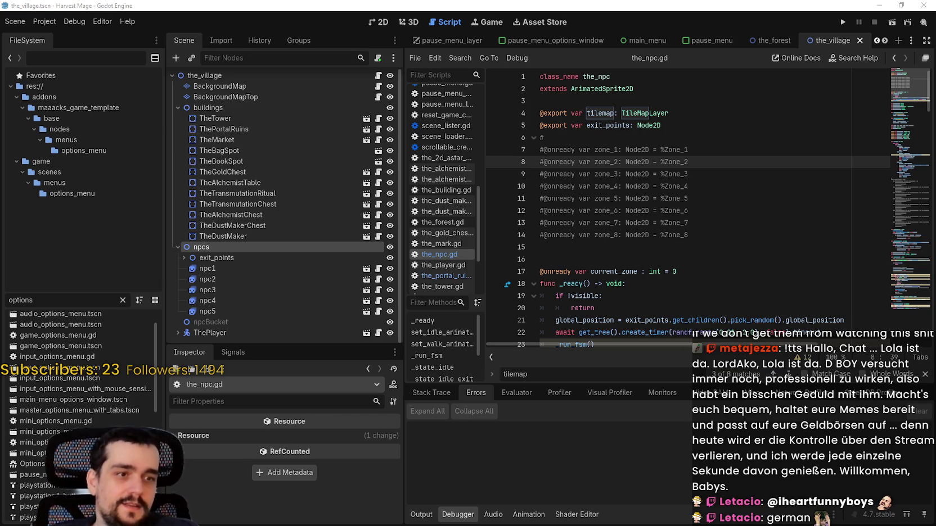
left_click(645, 199)
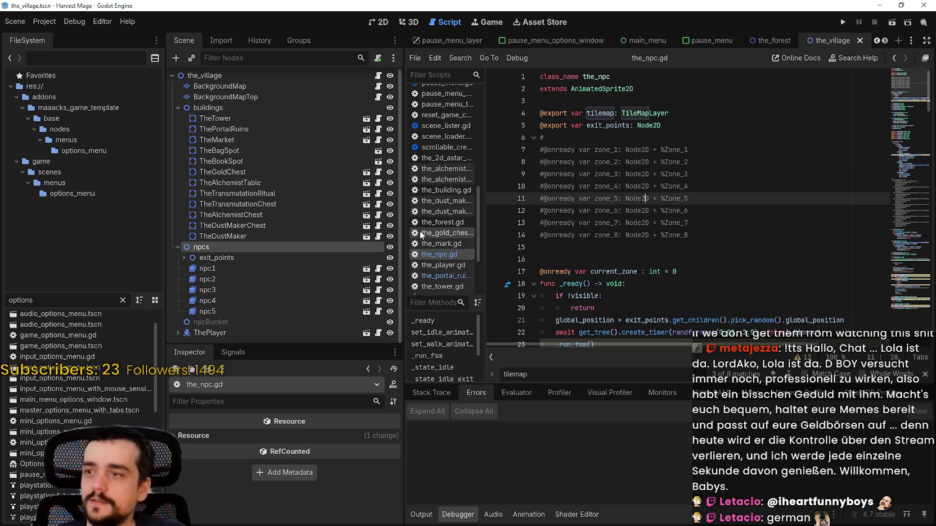
left_click(843, 20)
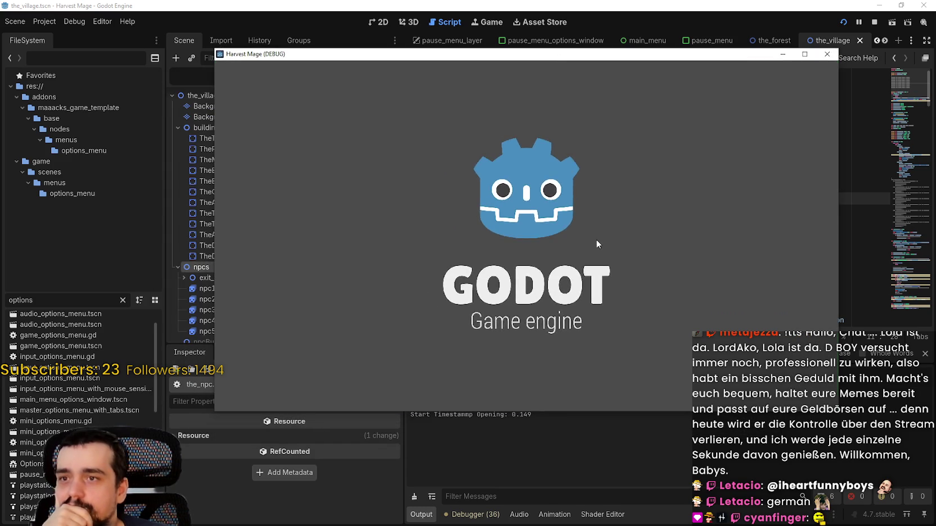
Let the game reach the village, stop it, then select the buildings node in the village tree.
key("Return")
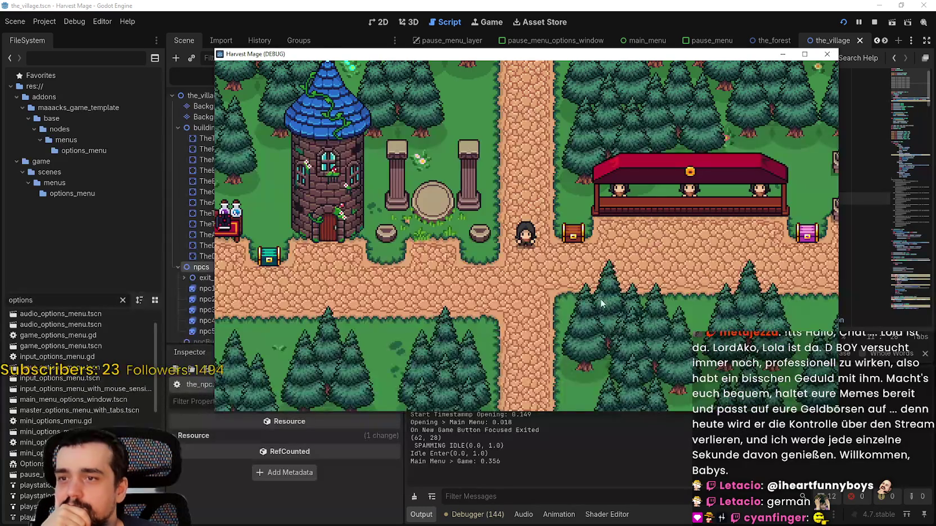
key("alt+Tab")
scroll(284, 280, "down", 1)
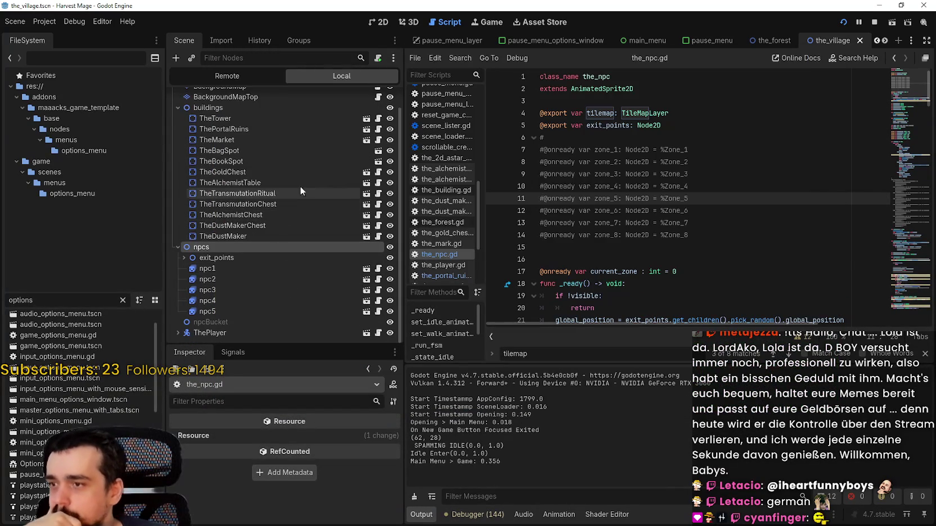
left_click(872, 23)
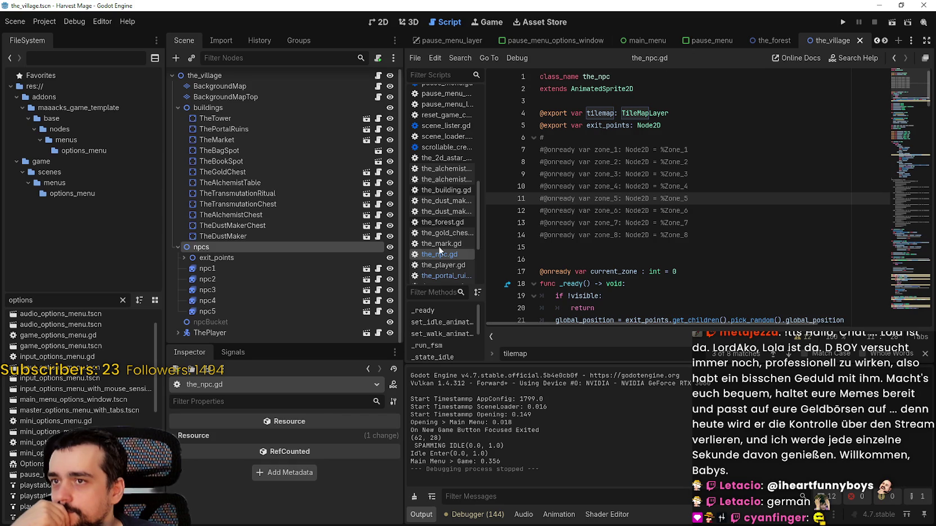
left_click(246, 116)
left_click(263, 110)
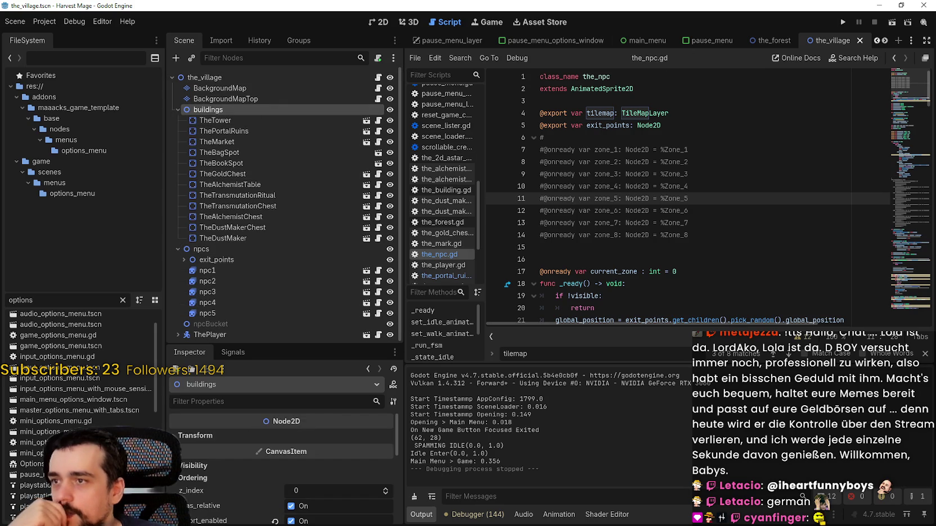
left_click(882, 40)
left_click(882, 40)
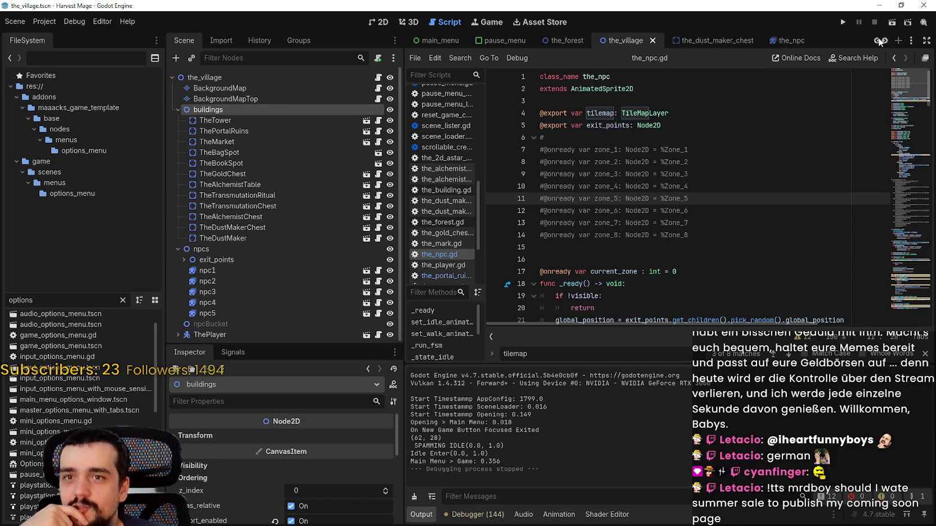
left_click(879, 41)
left_click(879, 41)
left_click(879, 40)
left_click(879, 40)
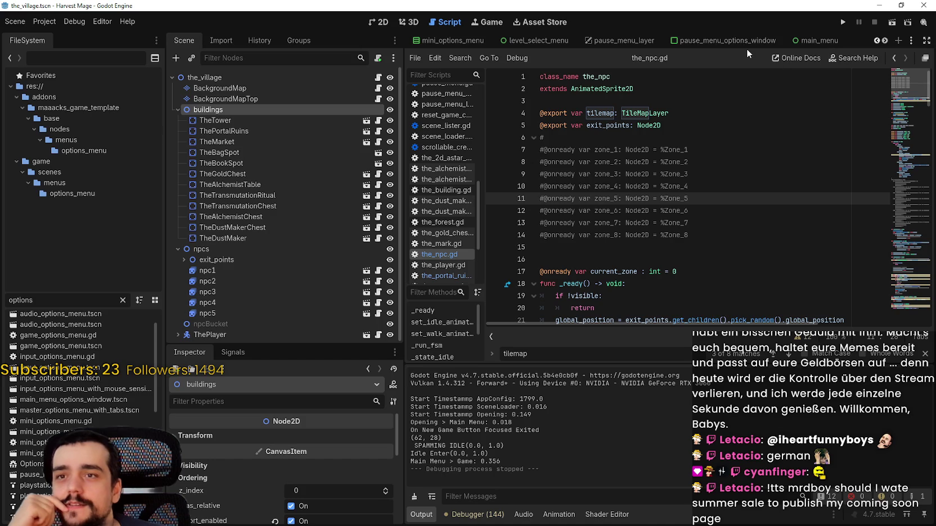
left_click(875, 40)
left_click(875, 39)
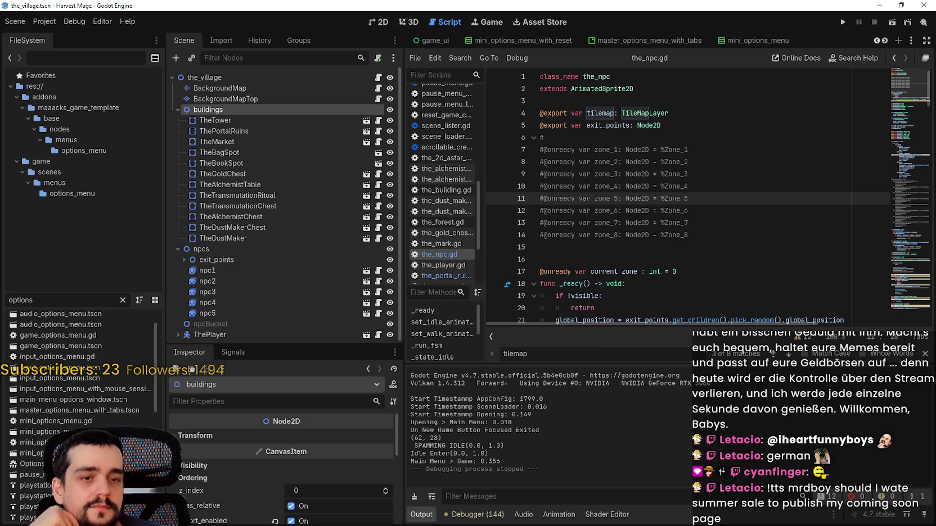
left_click(728, 270)
left_click(725, 247)
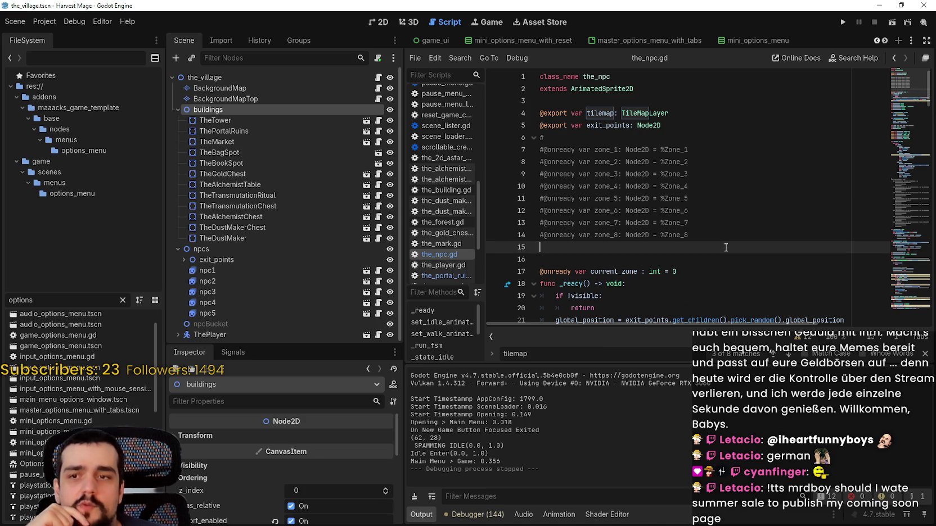
scroll(718, 244, "down", 1)
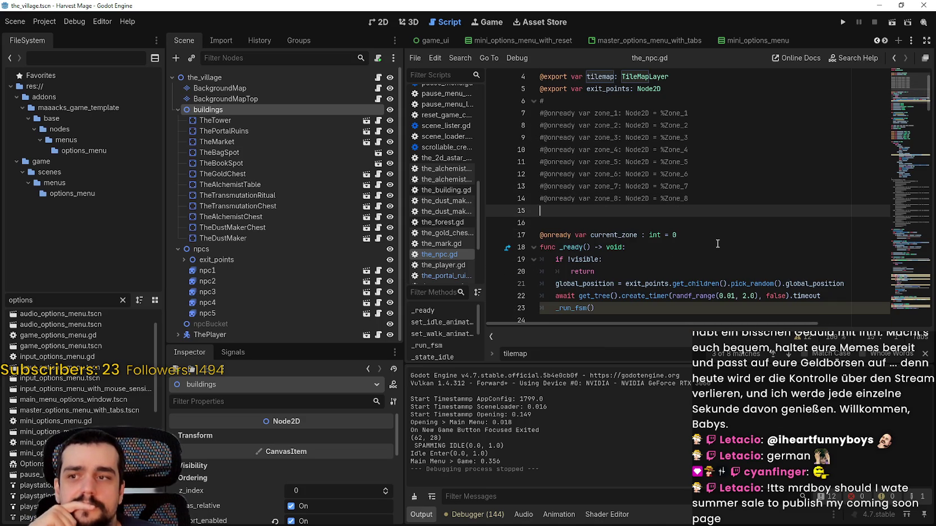
scroll(717, 244, "down", 2)
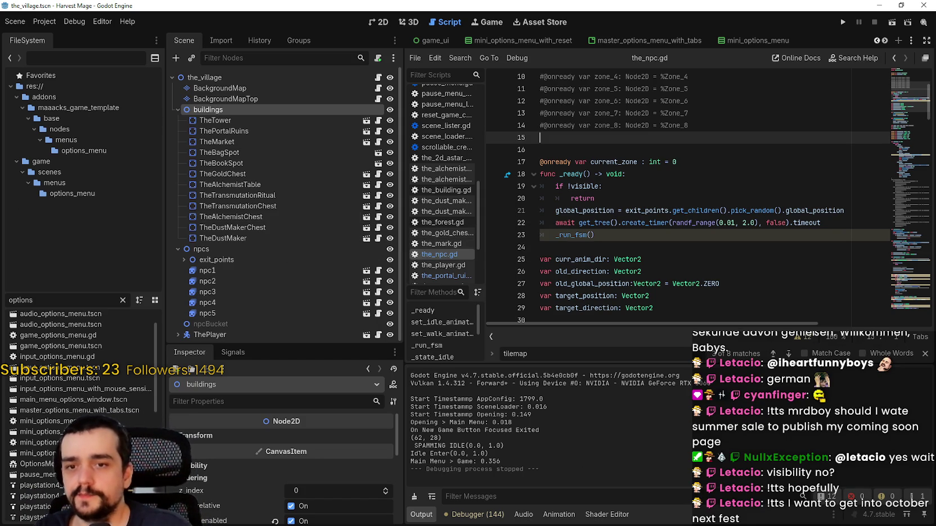
left_click(925, 354)
left_click(765, 270)
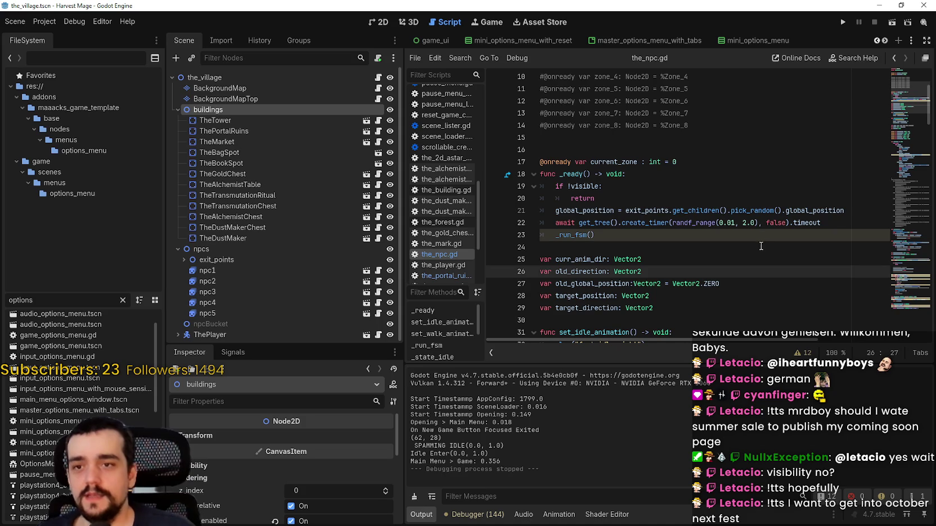
left_click(756, 248)
scroll(752, 231, "up", 2)
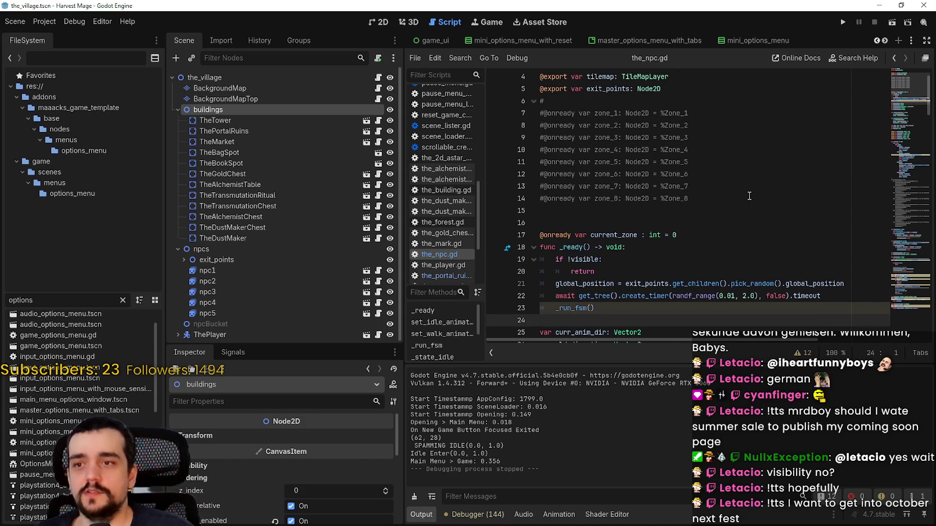
left_click(714, 223)
Delete the extra blank line and the stray # on line 6, saving the_npc.gd.
key("BackSpace")
key("ctrl+s")
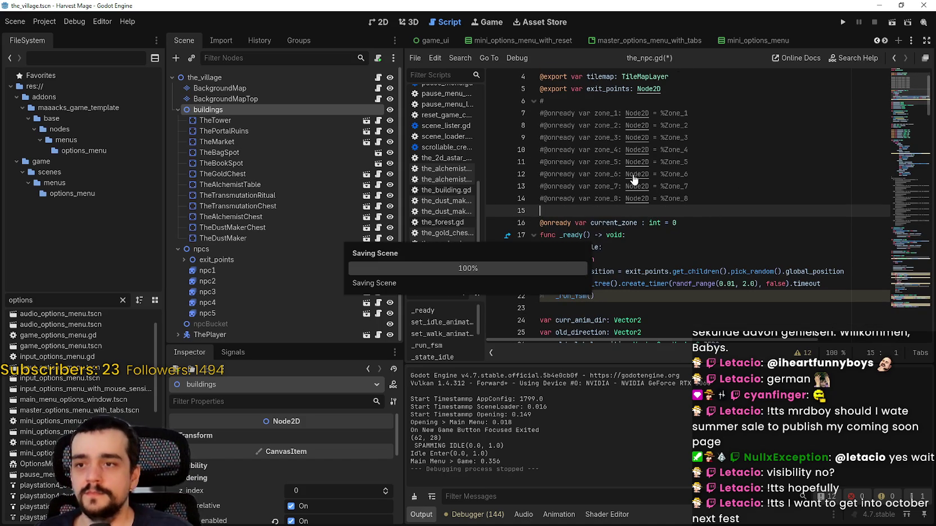
scroll(631, 146, "up", 1)
left_click(588, 132)
key("BackSpace")
key("ctrl+s")
Review the edited script from the commented zone lines down to the _run_fsm call in _ready.
scroll(596, 128, "down", 1)
scroll(589, 115, "up", 1)
left_click(595, 102)
left_click(653, 149)
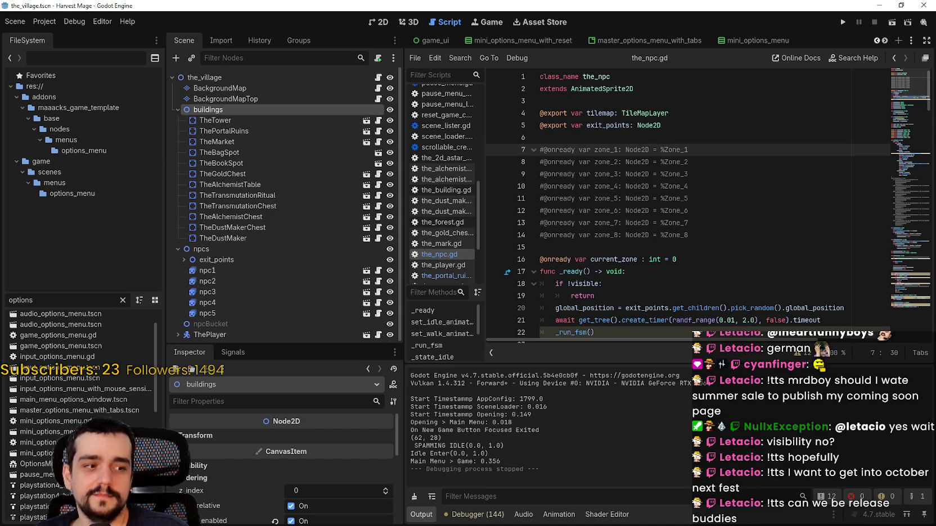
left_click(759, 174)
left_click(666, 137)
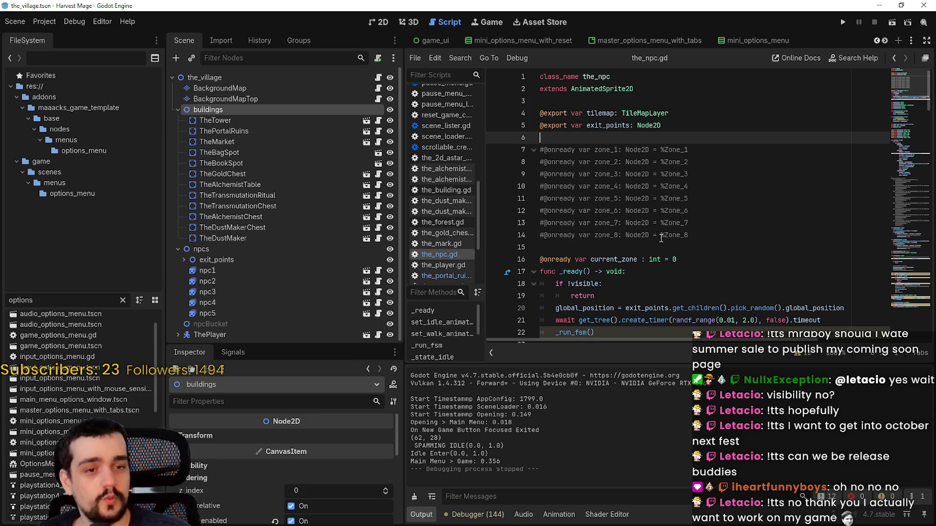
left_click(669, 260)
left_click(596, 333)
scroll(647, 253, "down", 5)
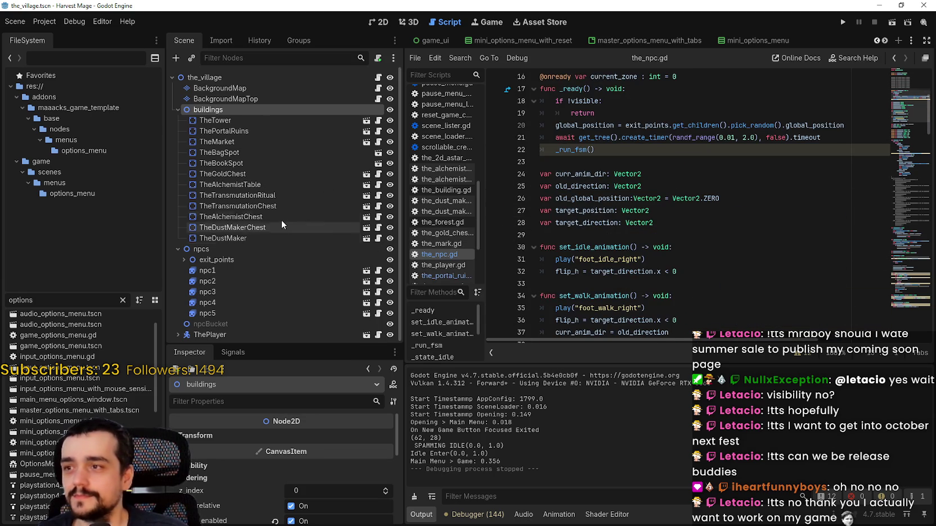
Switch to game_ui and inspect its GameContainer, LevelLoadingScreen and GameTimer nodes.
left_click(876, 41)
left_click(877, 41)
left_click(876, 40)
left_click(662, 41)
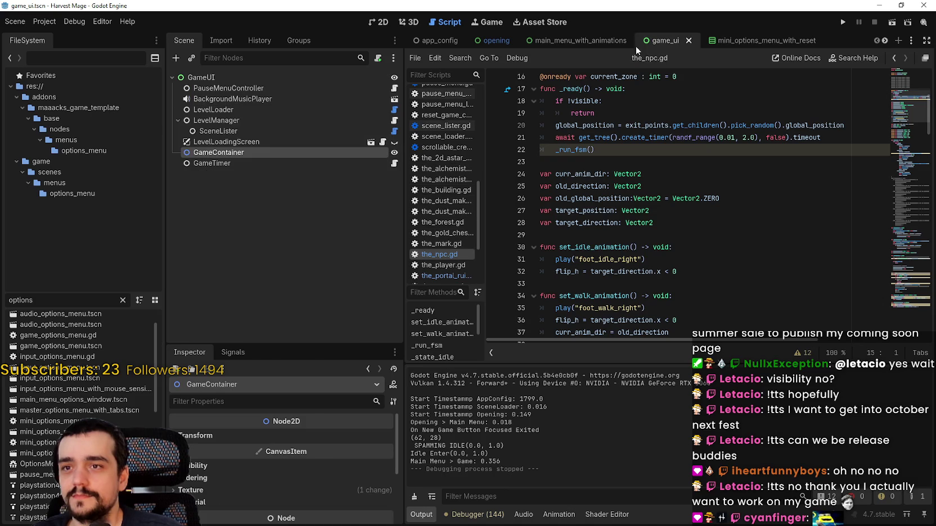
left_click(234, 161)
left_click(256, 153)
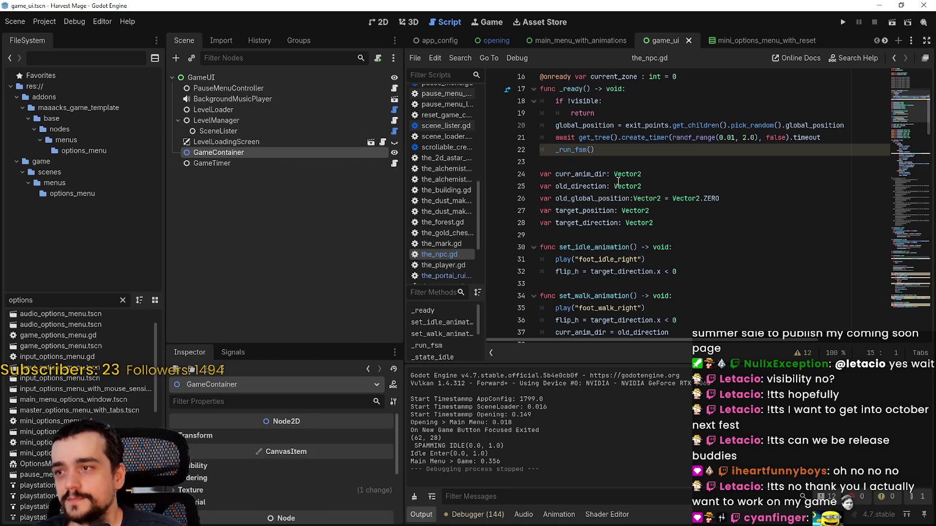
left_click(283, 143)
left_click(281, 155)
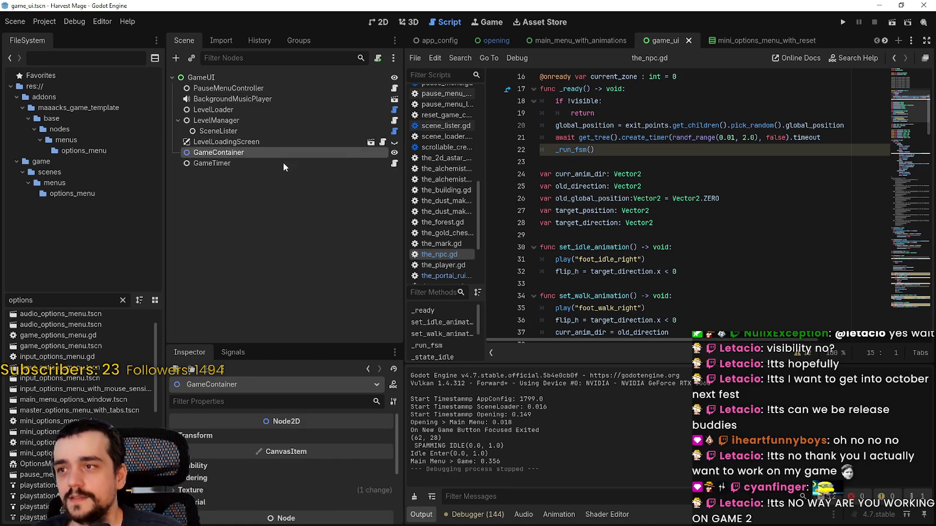
left_click(288, 164)
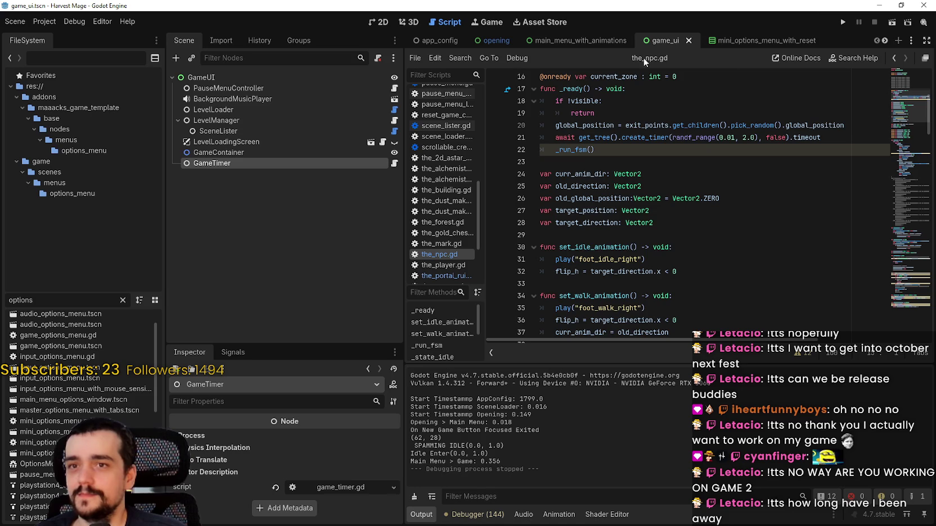
Go to the_village and open ThePortalRuins as its own scene with the_portal_ruins.gd script.
left_click(885, 40)
left_click(885, 41)
left_click(886, 41)
left_click(885, 40)
left_click(885, 41)
left_click(885, 41)
left_click(886, 40)
left_click(885, 41)
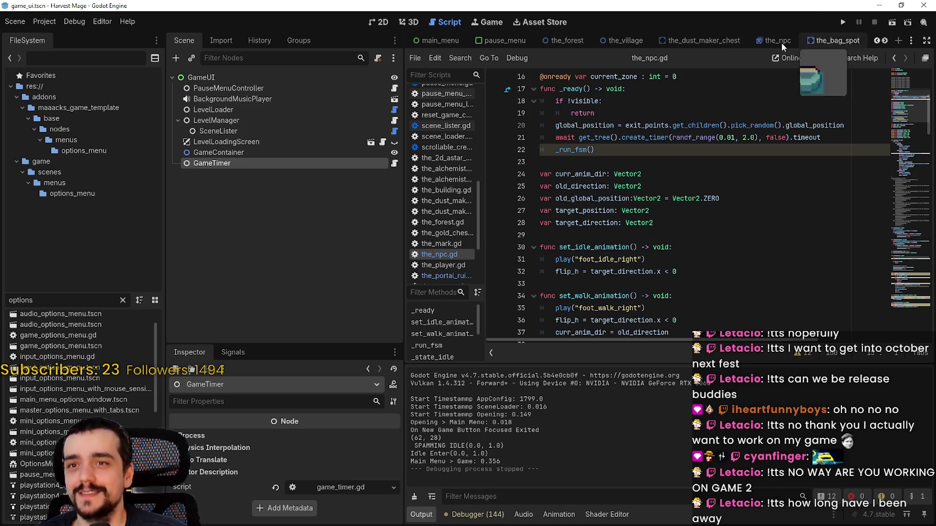
left_click(624, 43)
left_click(301, 121)
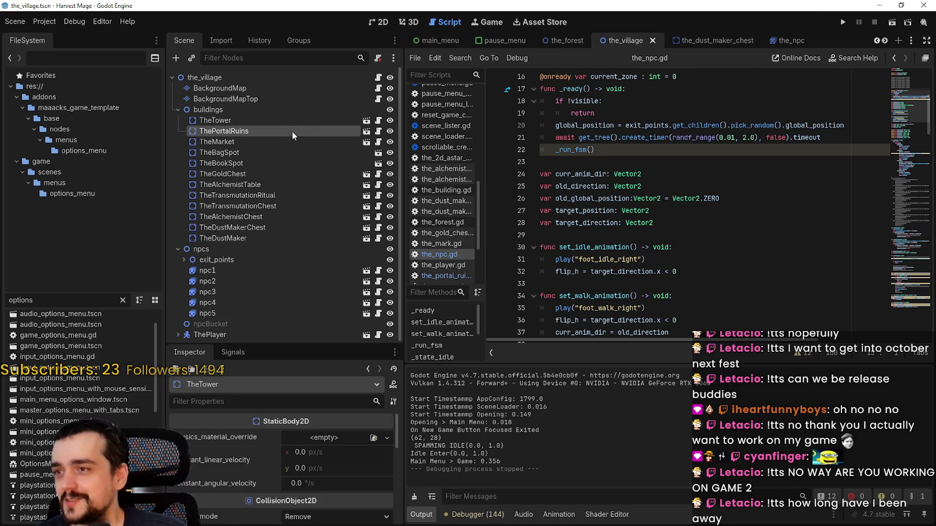
left_click(366, 132)
left_click(382, 77)
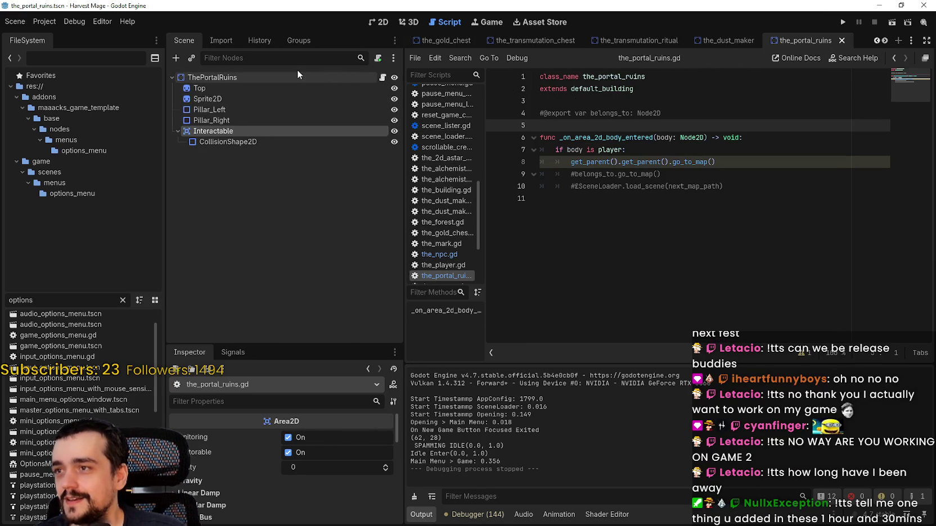
Try connecting the Interactable's body_entered signal, then delete the generated handler function.
left_click(265, 133)
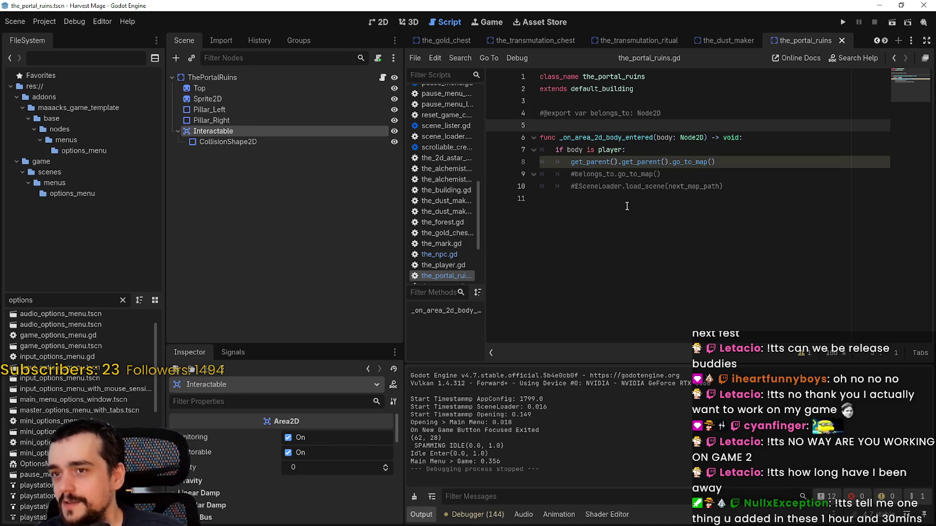
left_click(686, 207)
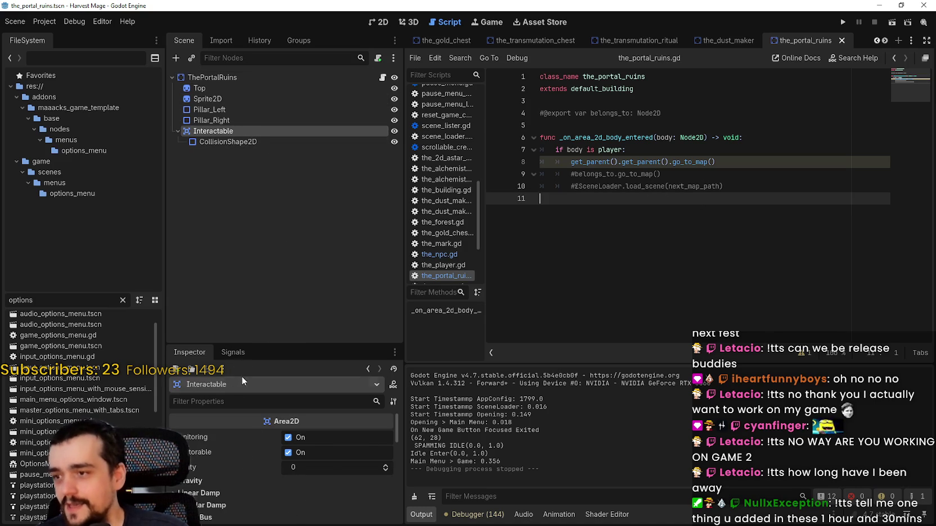
left_click(233, 352)
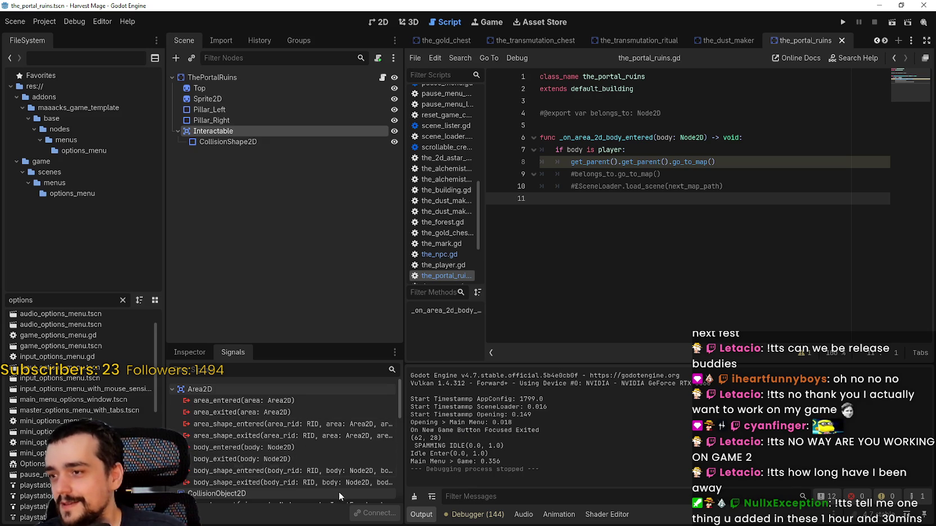
double_click(325, 447)
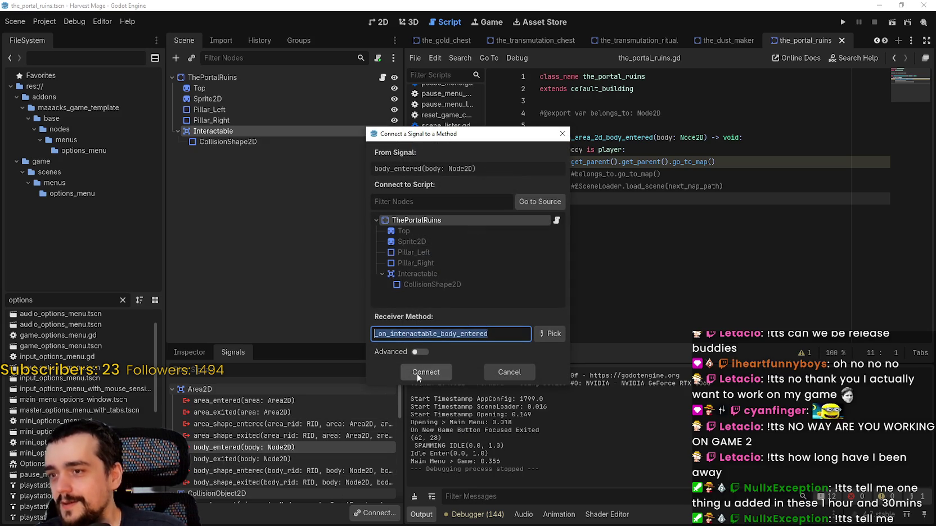
left_click(418, 372)
left_click_drag(646, 251, 521, 197)
key("BackSpace")
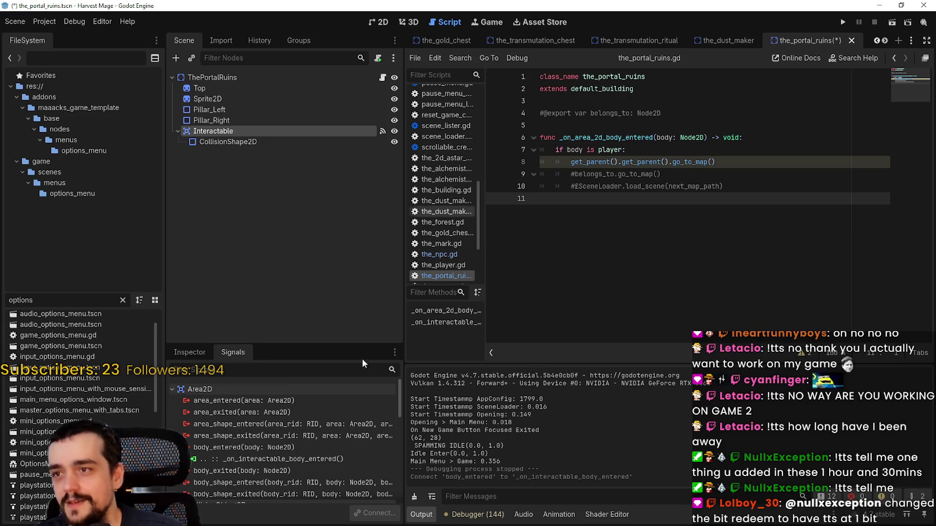
Disconnect the old body_entered connection from the Interactable node.
right_click(266, 448)
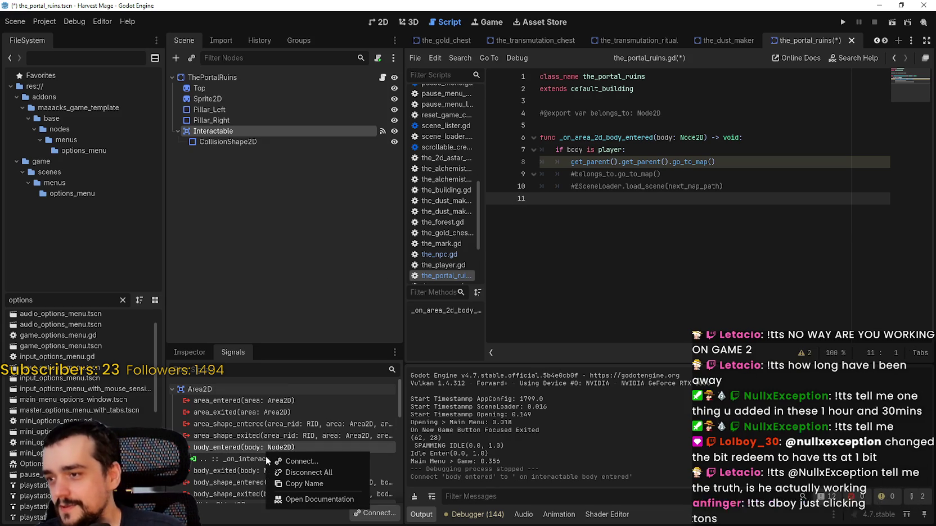
left_click(311, 473)
left_click(523, 275)
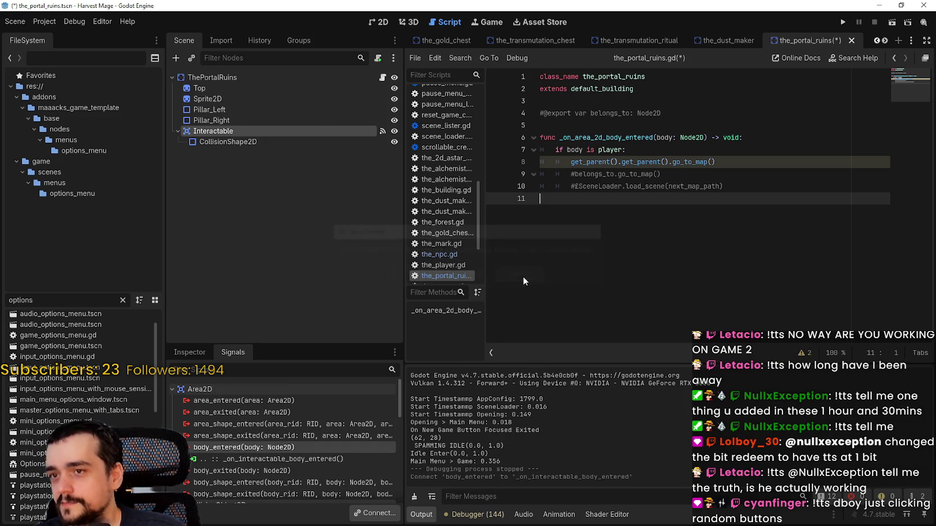
right_click(241, 448)
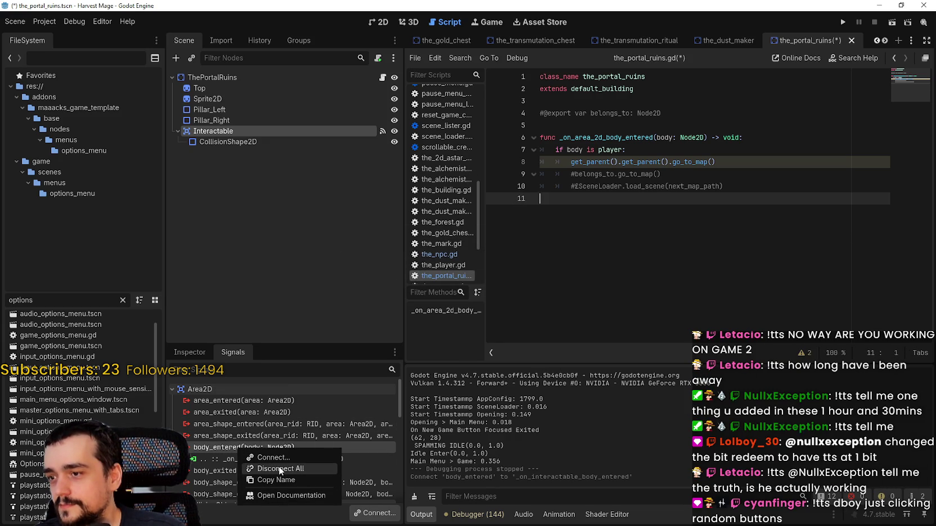
left_click(210, 453)
right_click(228, 459)
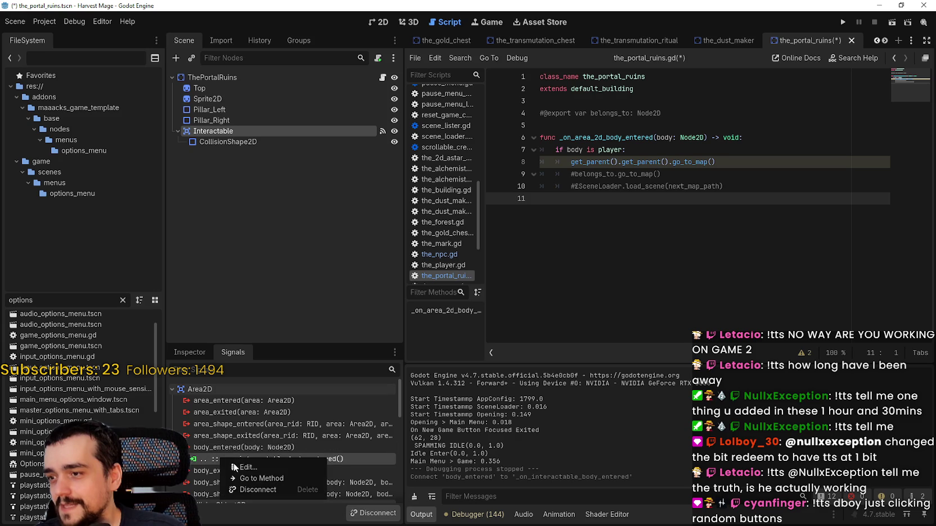
left_click(252, 489)
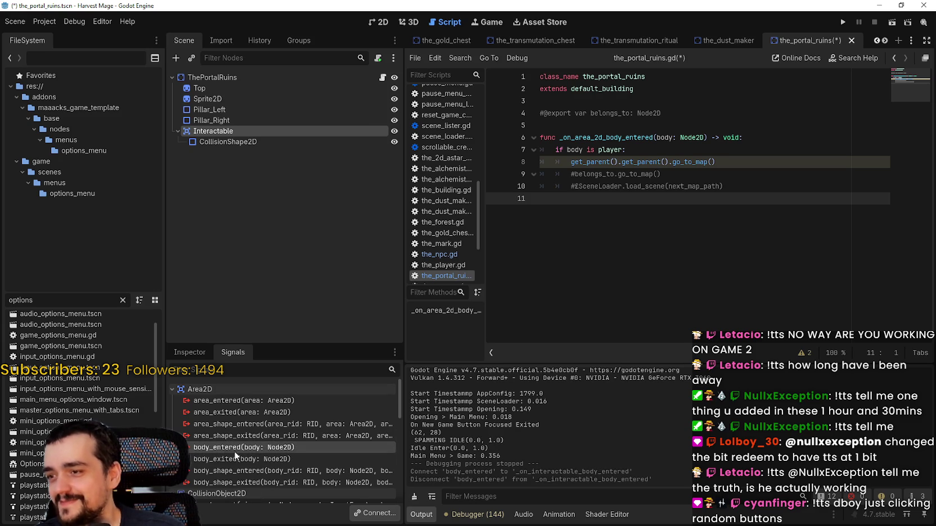
Connect body_entered to a new _on_interactable_body_entered function and select the old handler's player check.
double_click(265, 448)
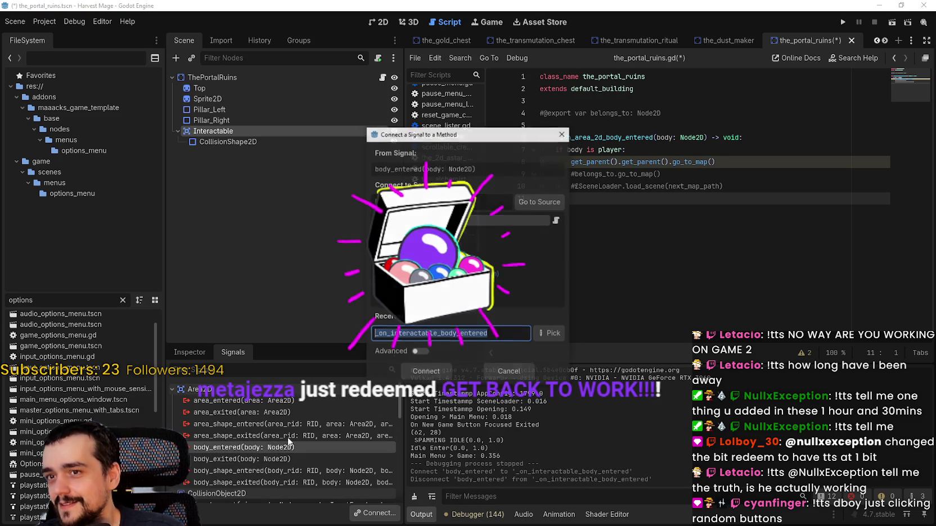
left_click(423, 372)
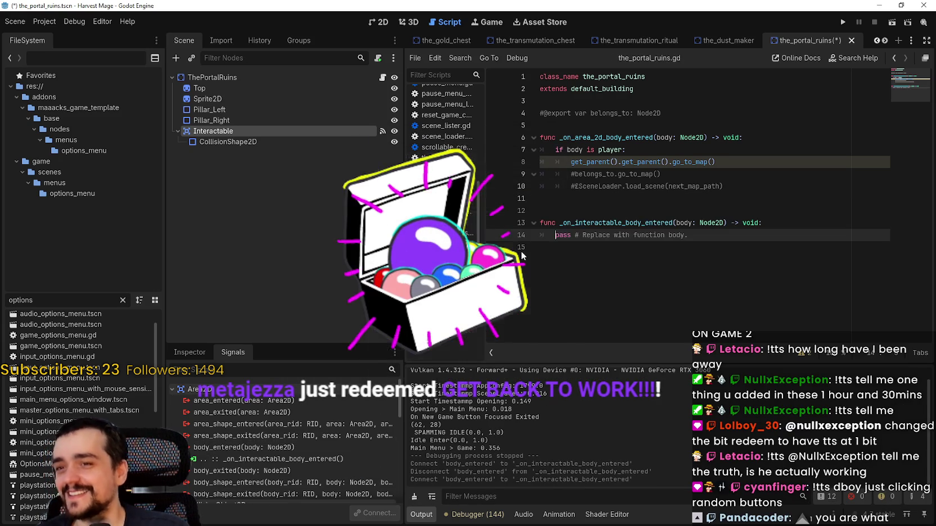
left_click_drag(717, 162, 484, 132)
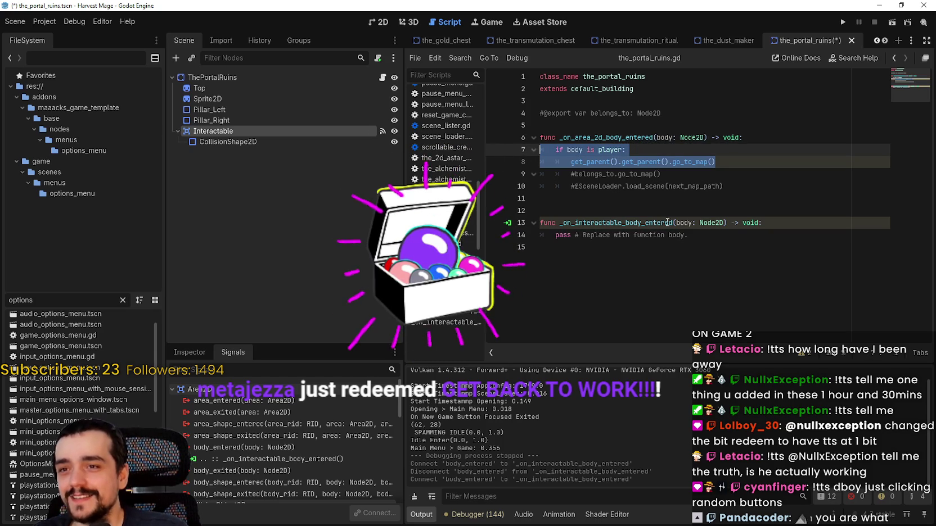
Replace the pass line in _on_interactable_body_entered with the player check calling go_to_map().
left_click(693, 237)
triple_click(695, 236)
type("if body is player: \t\tget_parent().get_parent().go_to_map()")
Comment out the old body-entered handler with Ctrl+K, save, and run the project.
left_click_drag(726, 186, 543, 135)
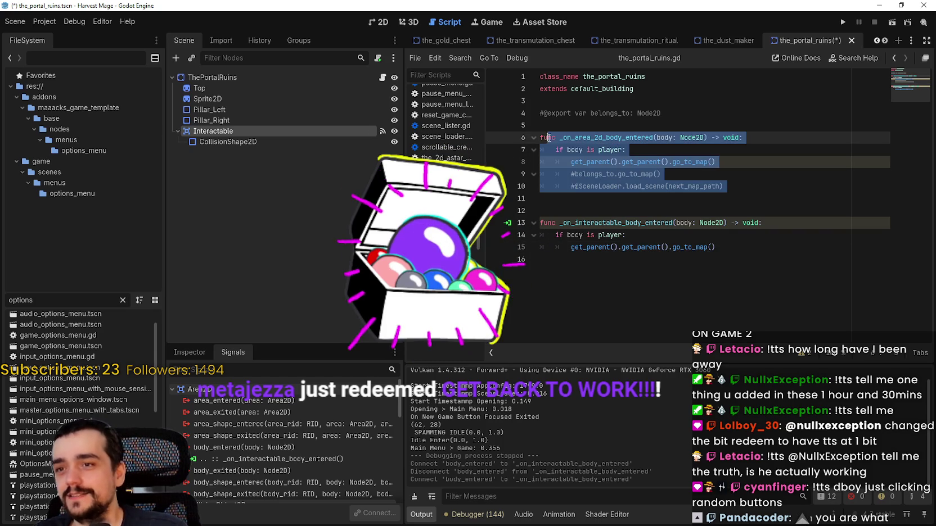
key("ctrl+k")
key("ctrl+s")
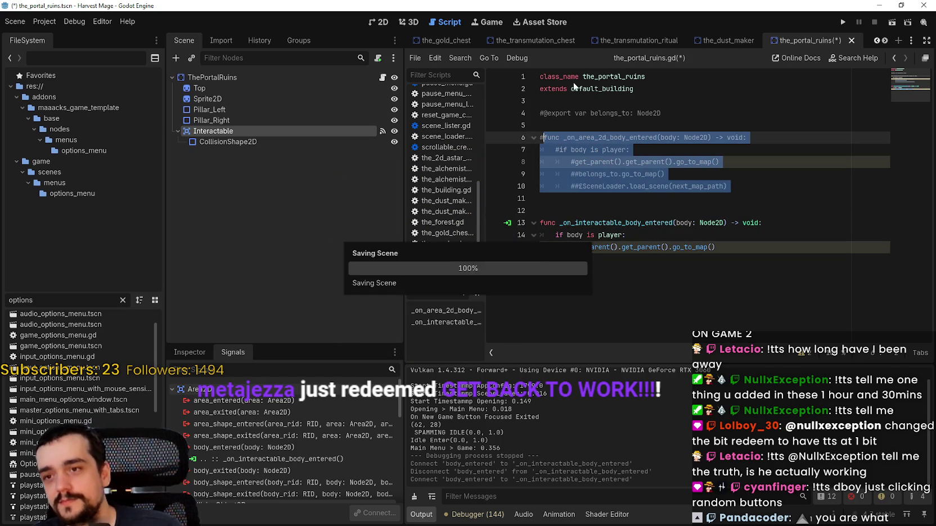
left_click(841, 22)
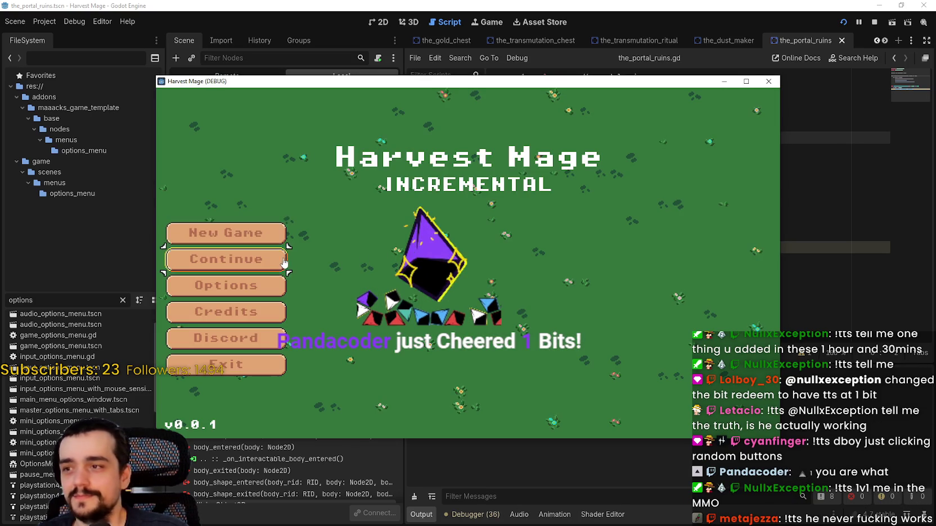
Start a New Game and walk the player onto the portal ruins to load the forest map.
key("Return")
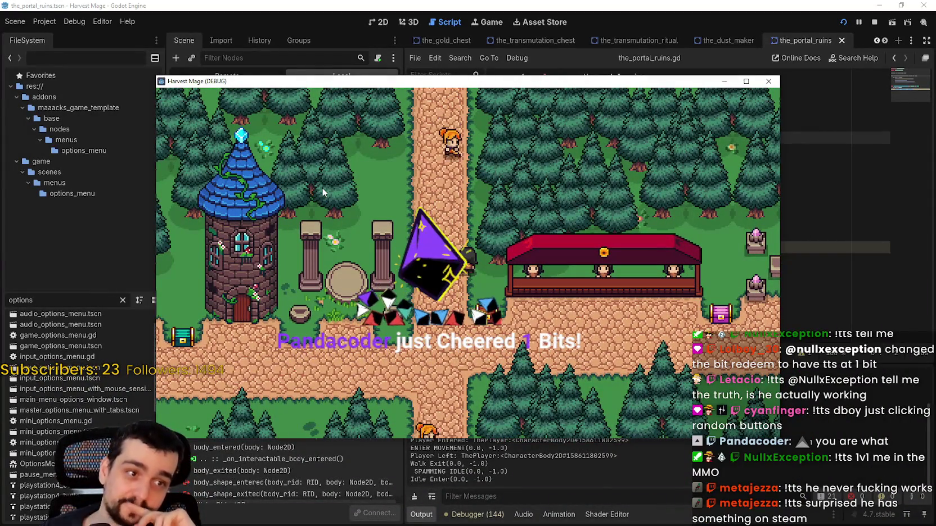
key("Down")
key("Left")
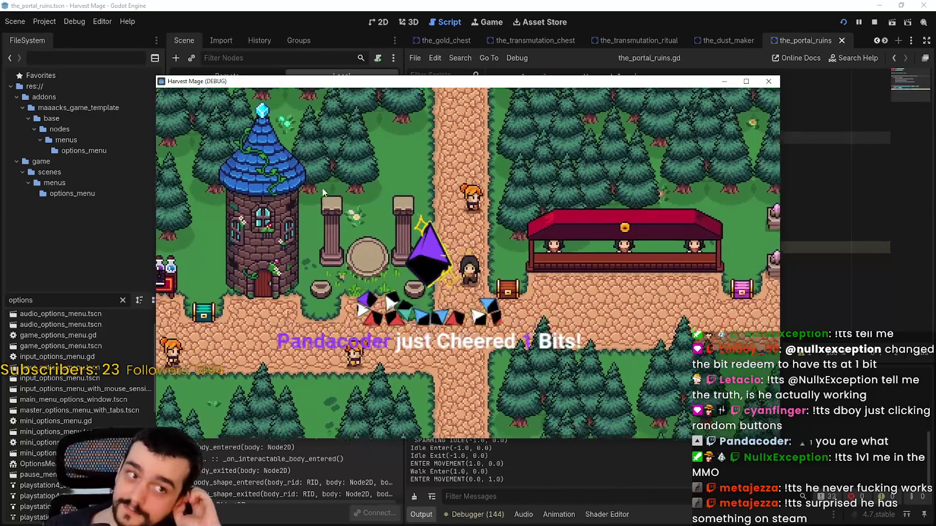
key("Down")
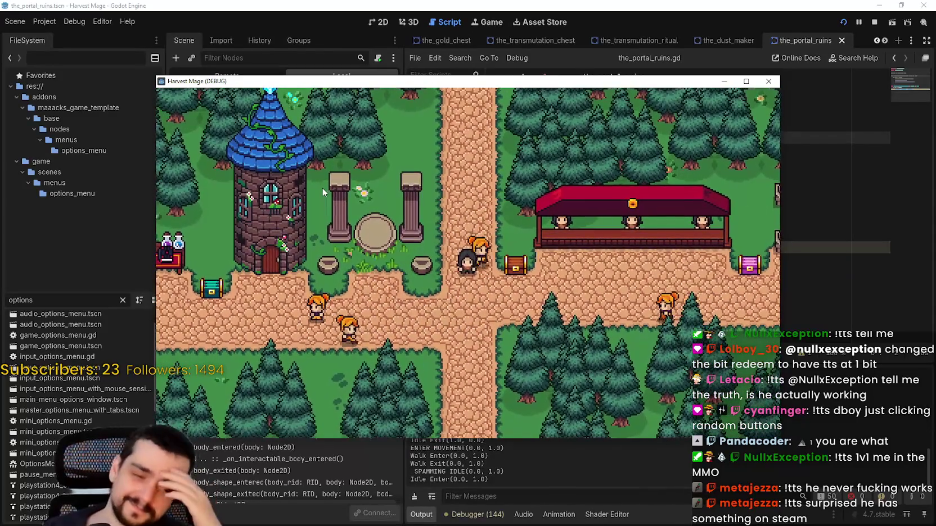
key("Down")
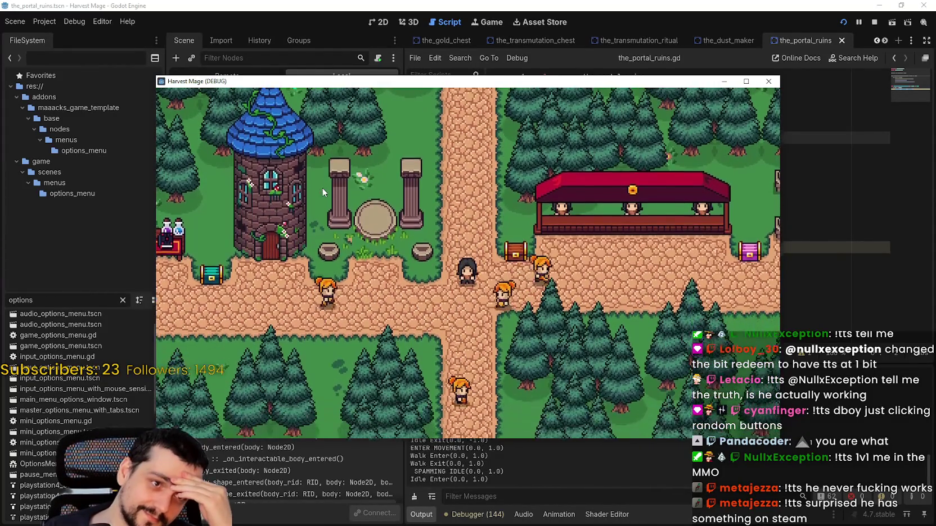
key("Up")
key("Right")
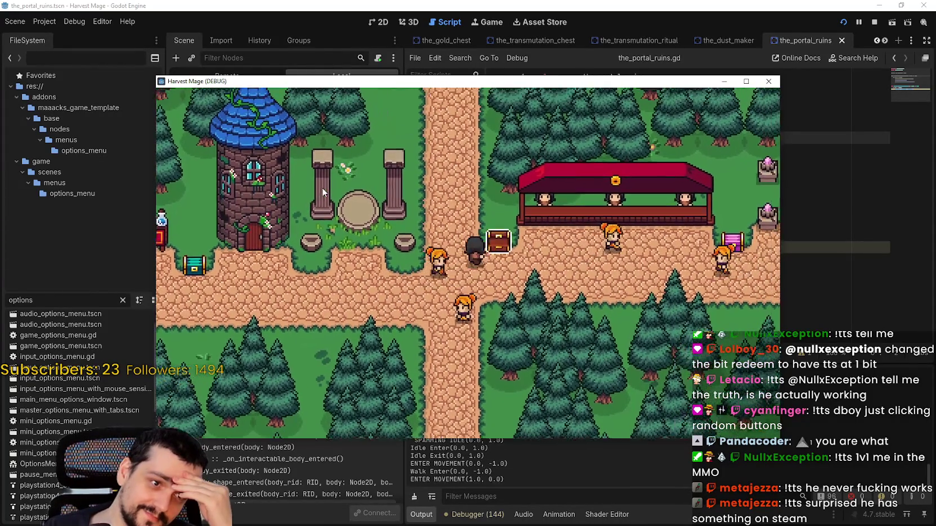
key("Up")
key("Left")
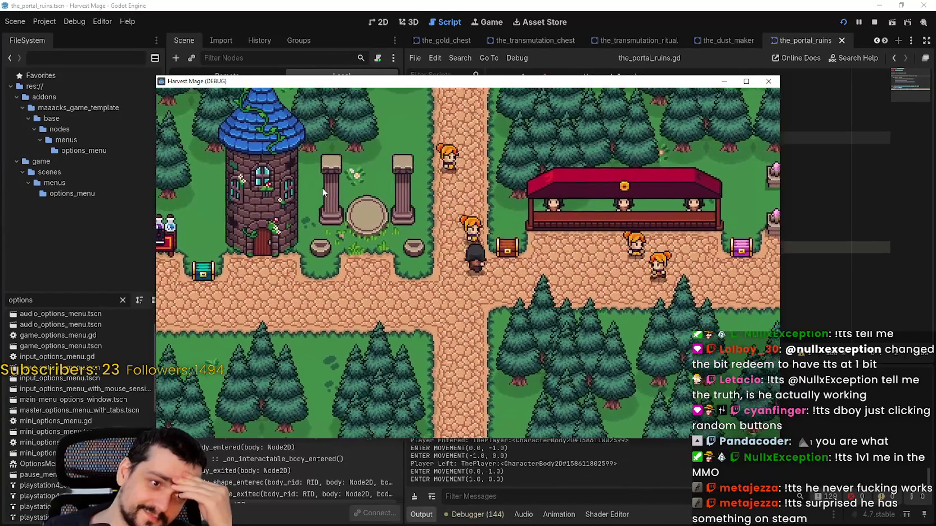
key("Up")
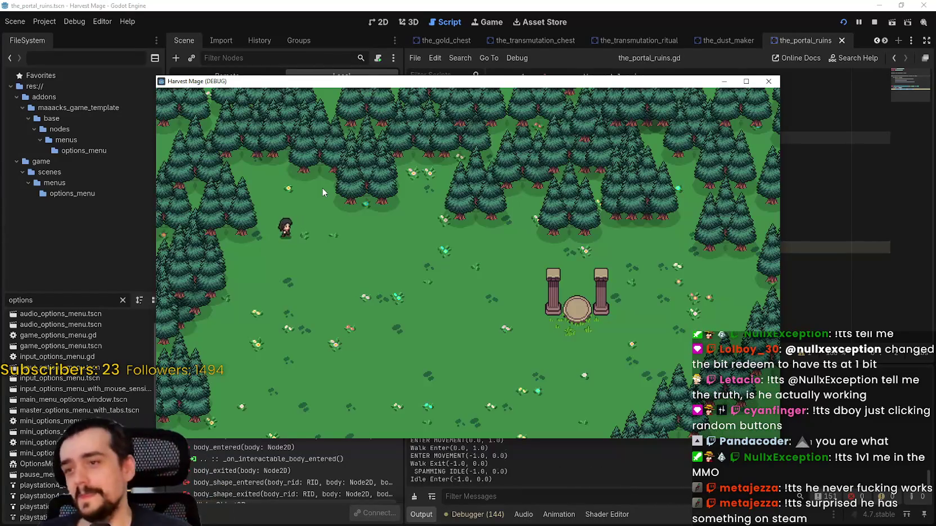
left_click(259, 57)
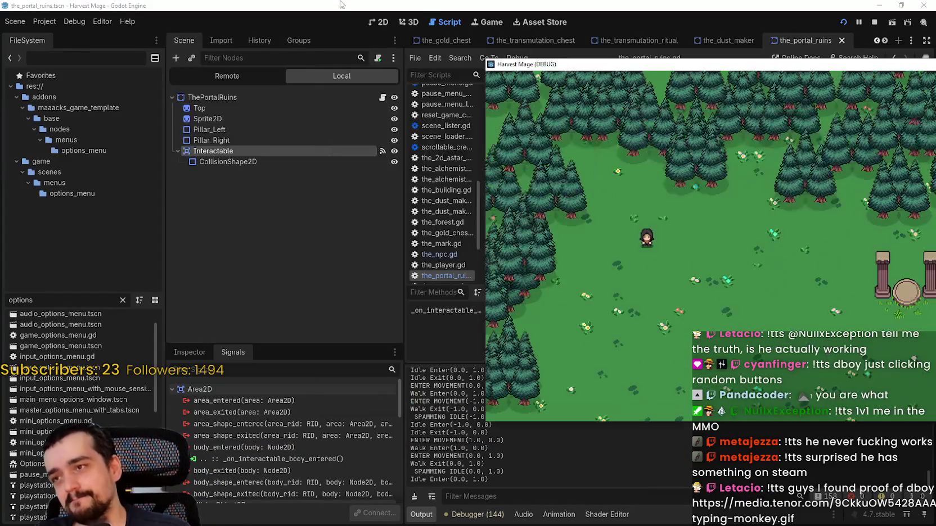
left_click(242, 75)
Expand GameUI, GameContainer and PauseMenuLayer in the remote tree to reveal the_forest and PauseMenu.
left_click(178, 151)
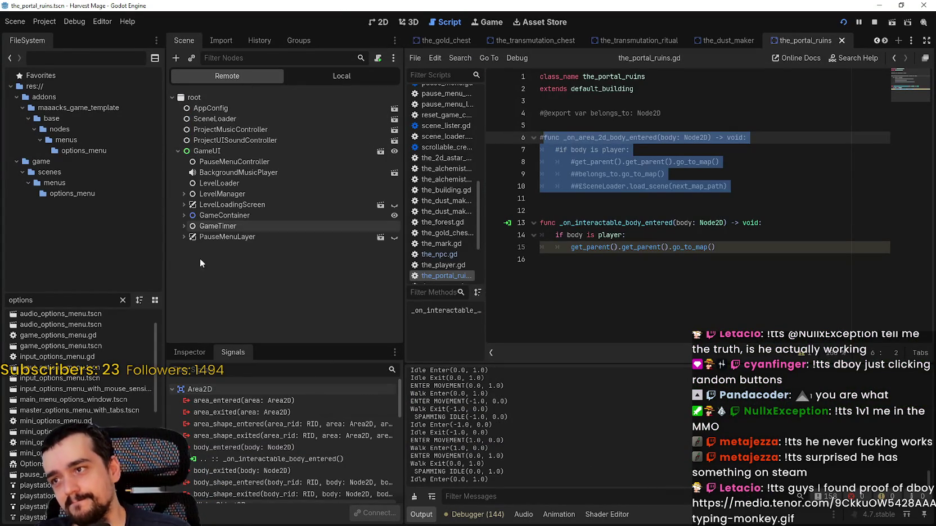
left_click(184, 216)
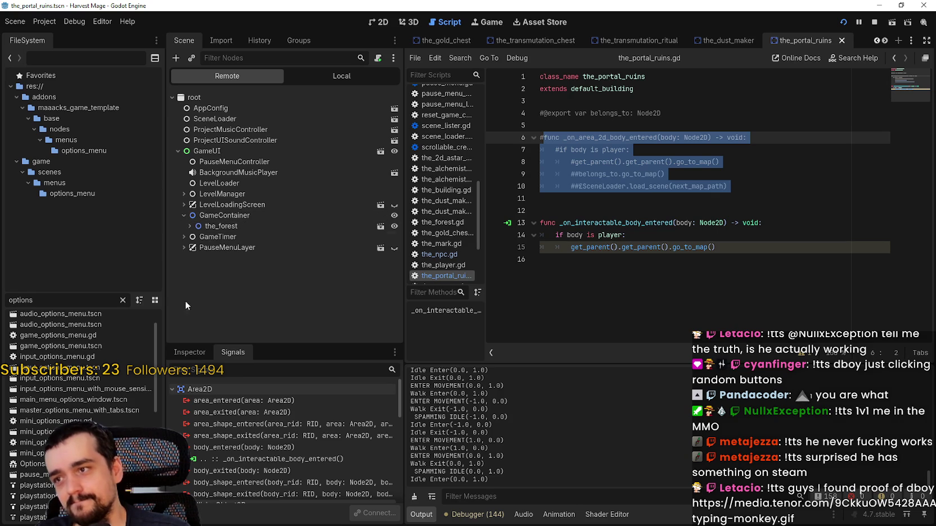
left_click(179, 245)
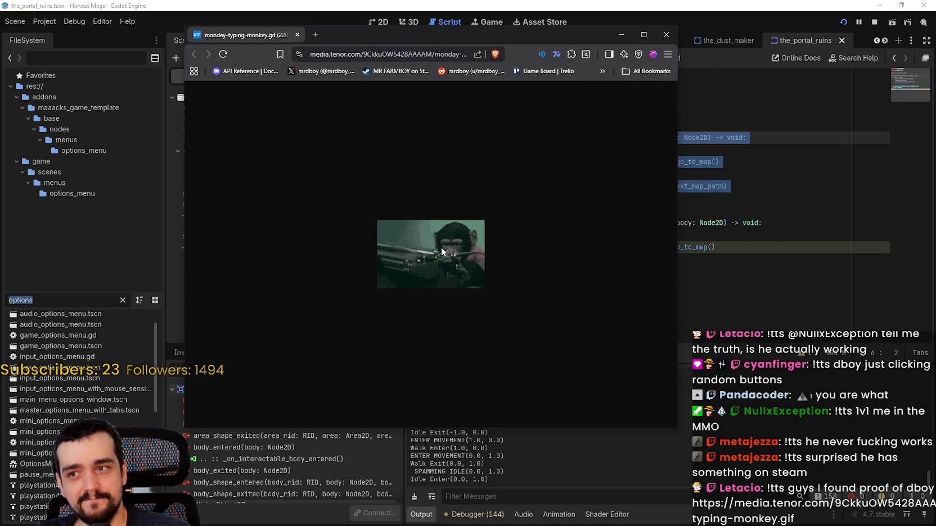
key("ctrl+plus")
key("ctrl+plus")
key("ctrl+plus")
key("ctrl+plus")
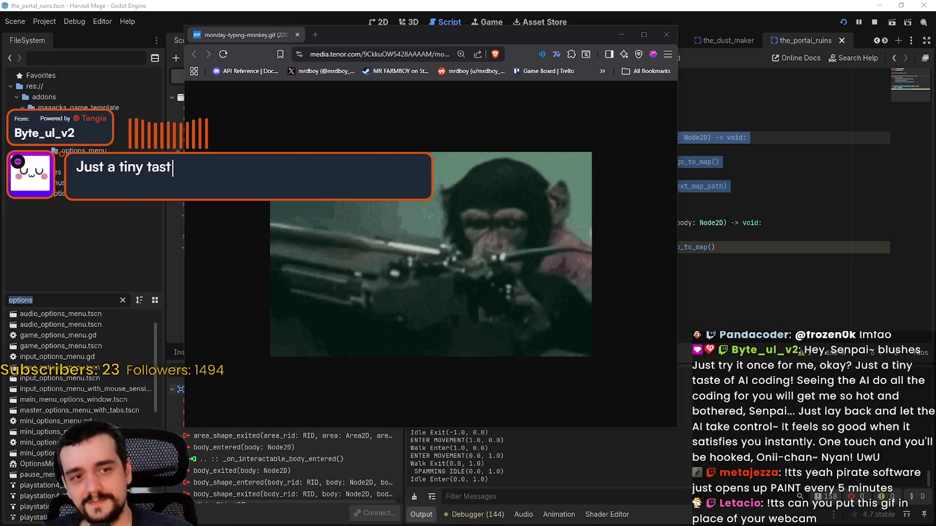
left_click(666, 34)
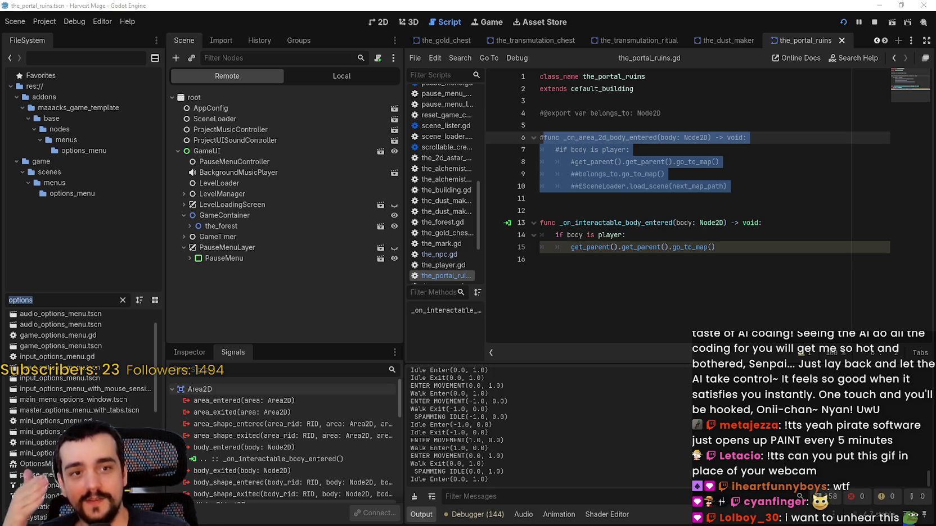
Review the commented-out old handler and _on_interactable_body_entered, then switch over to Steam.
left_click_drag(549, 225, 552, 122)
left_click(648, 201)
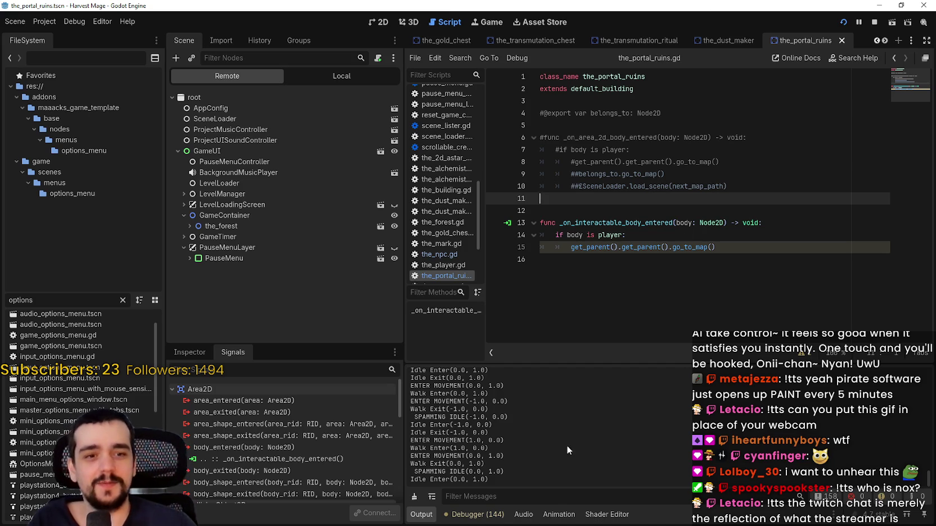
left_click(614, 221)
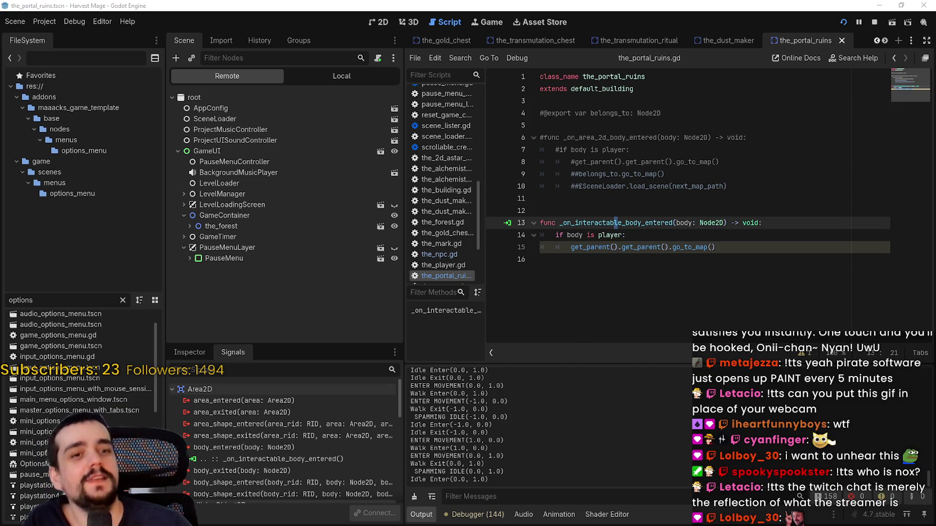
key("alt+Tab")
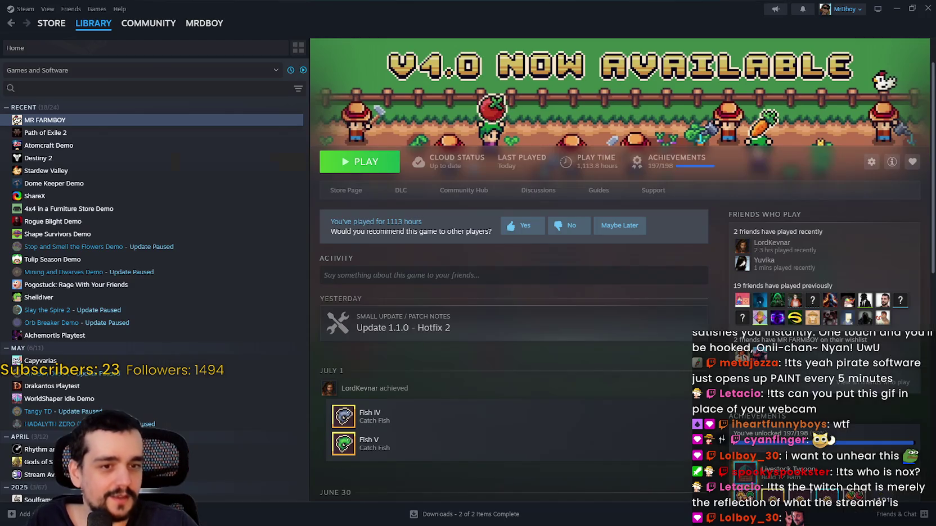
Read MR FARMBOY's Update 1.1.0 - Hotfix 2 announcement in its community discussions, then return to Godot.
left_click(349, 194)
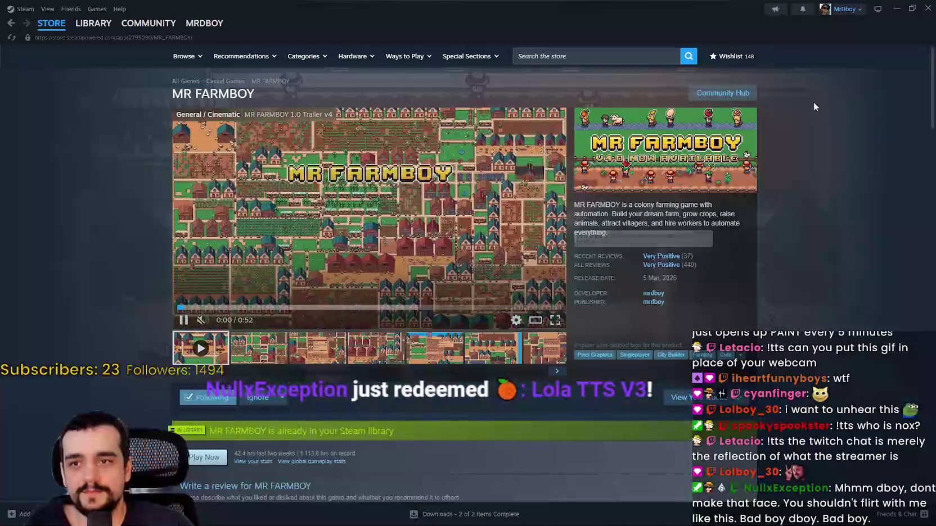
left_click(754, 94)
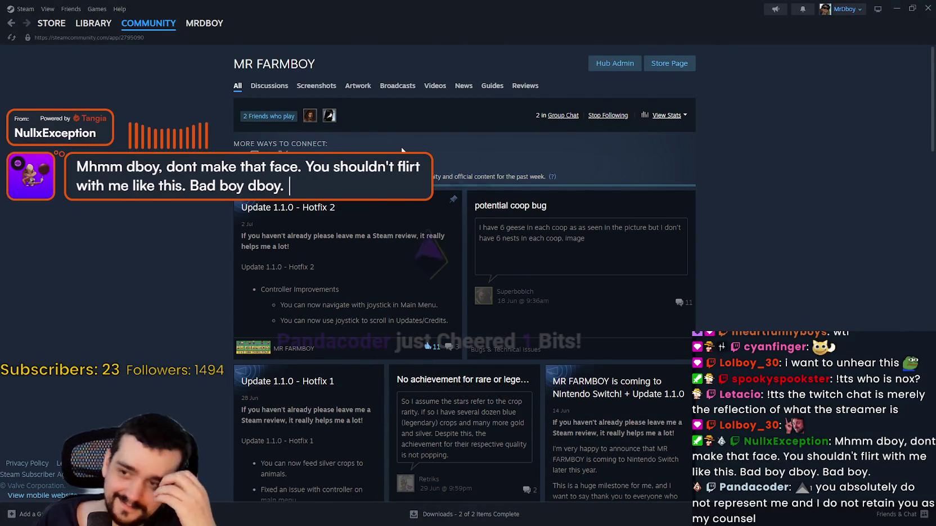
left_click(268, 86)
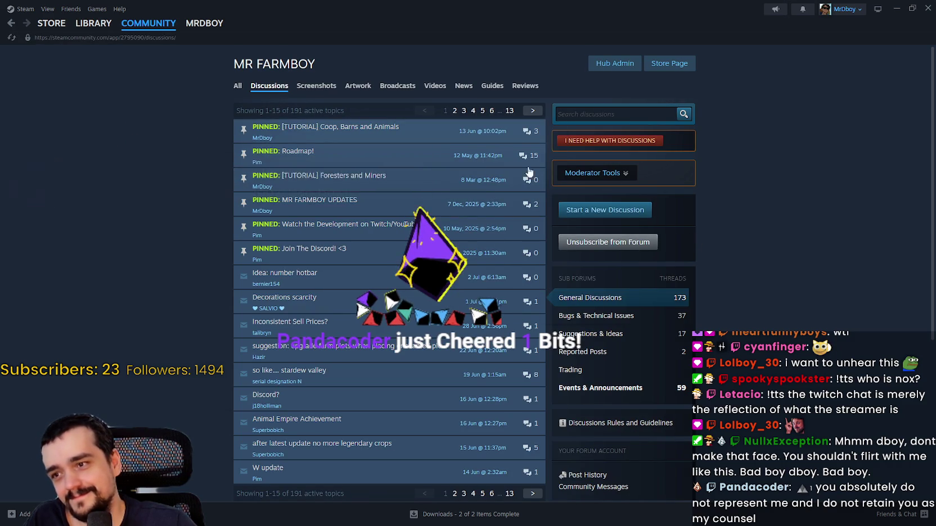
left_click(600, 388)
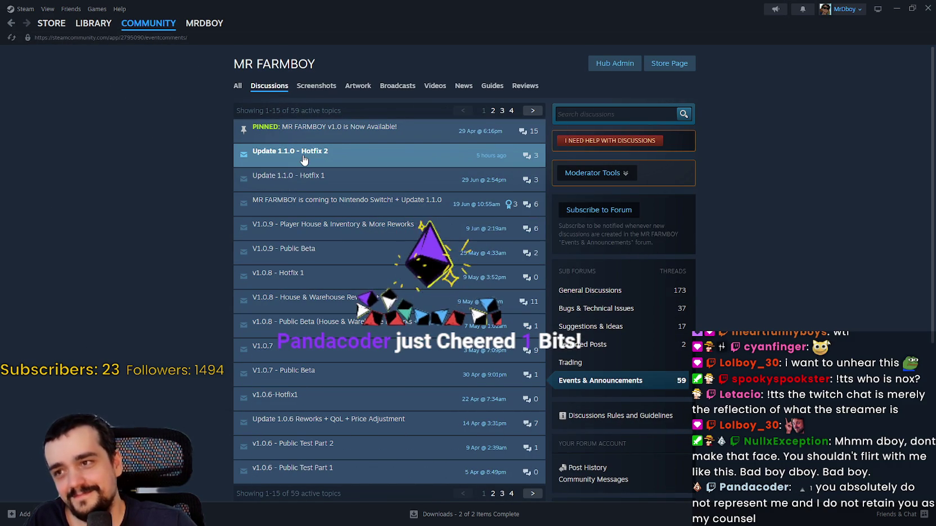
left_click(304, 160)
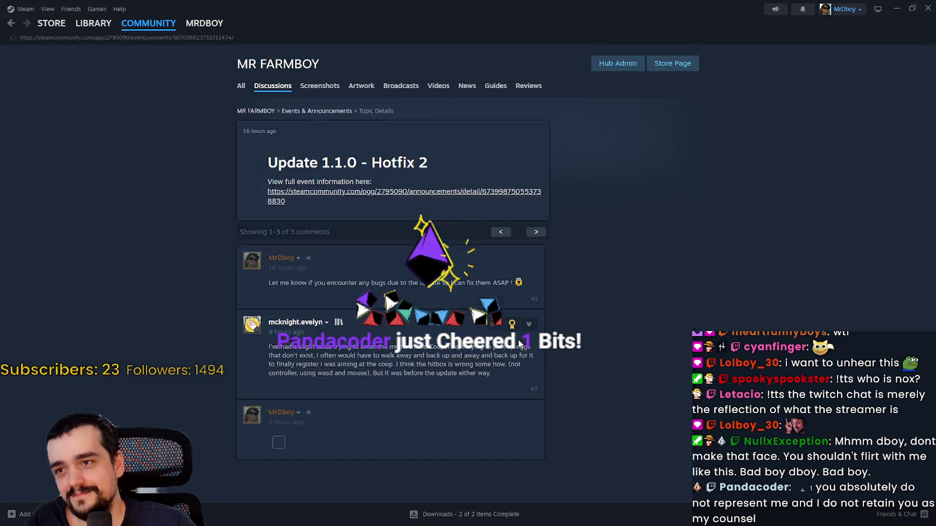
scroll(519, 343, "down", 5)
left_click(93, 23)
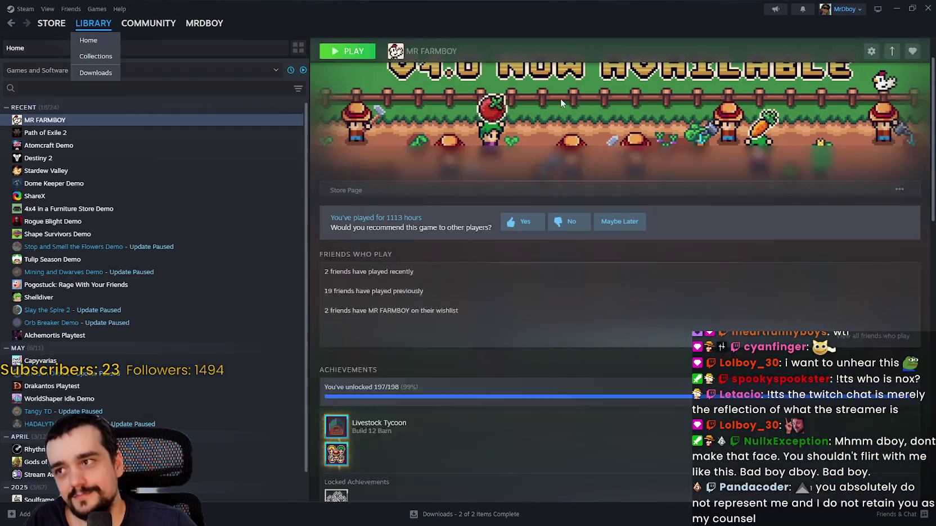
left_click(896, 8)
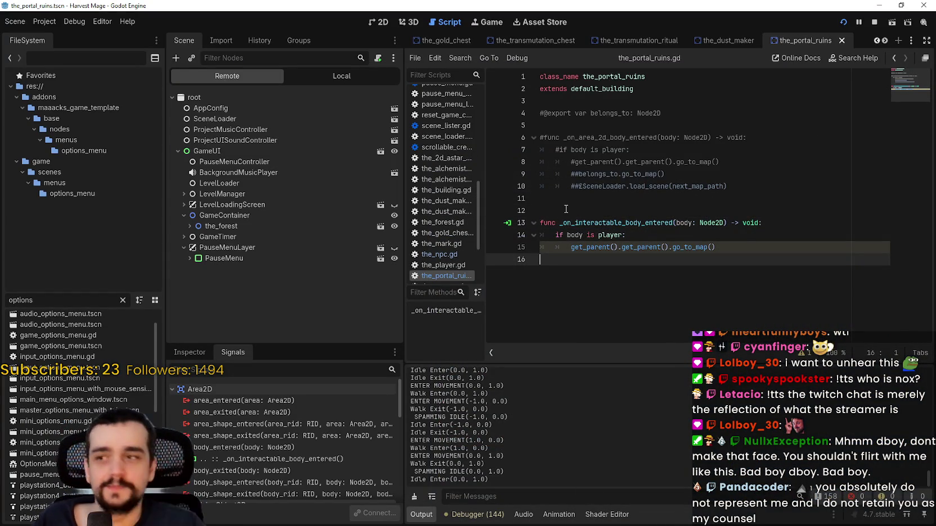
Filter the FileSystem by 'layer' and open pause_menu_layer.tscn.
left_click(332, 247)
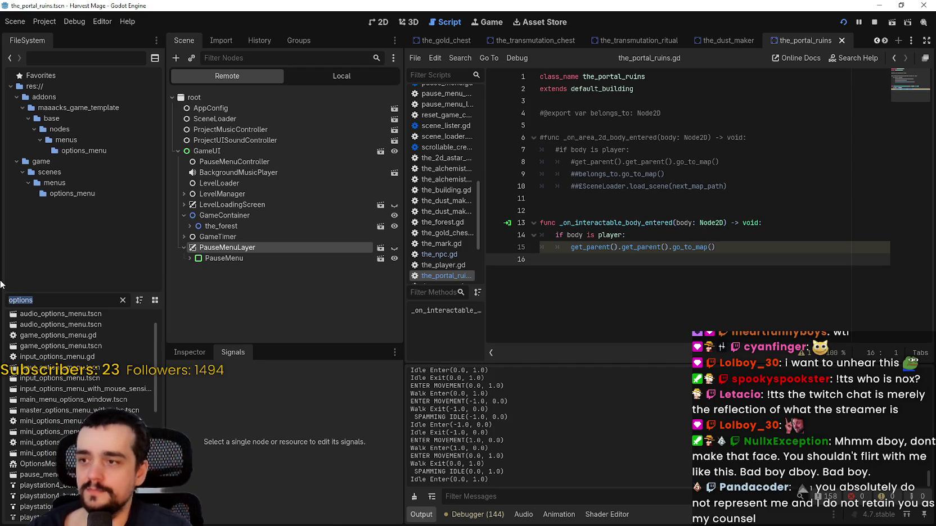
type("layer")
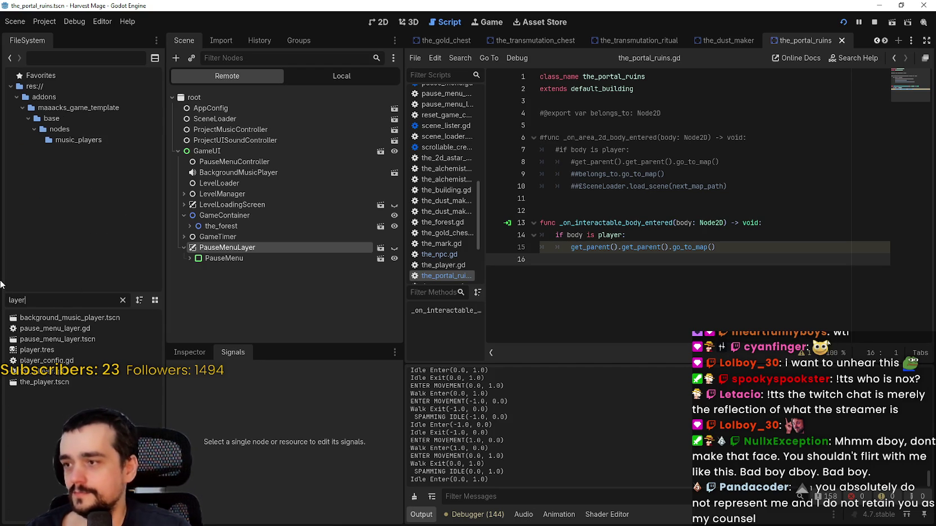
left_click(61, 339)
double_click(59, 339)
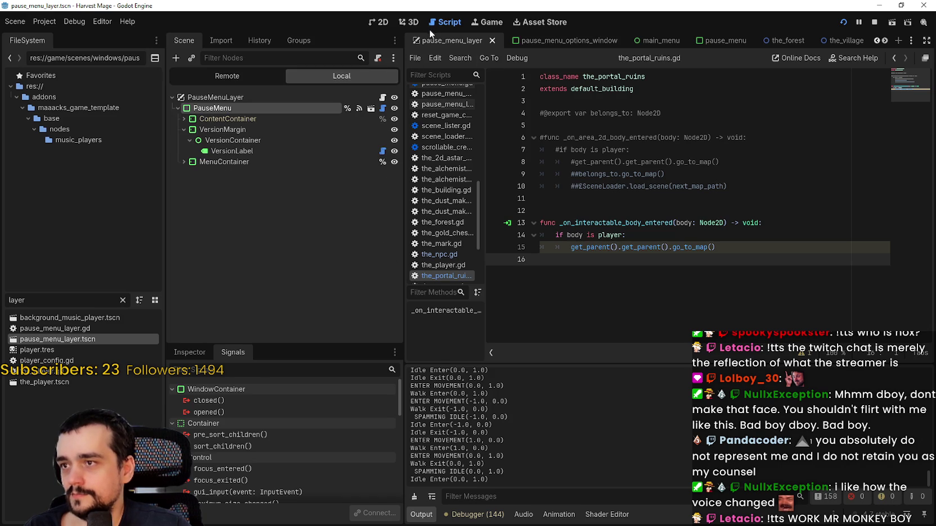
Switch to the 2D view, clear the file filter, and close the game_won_window and the_book_spot scenes.
left_click(383, 22)
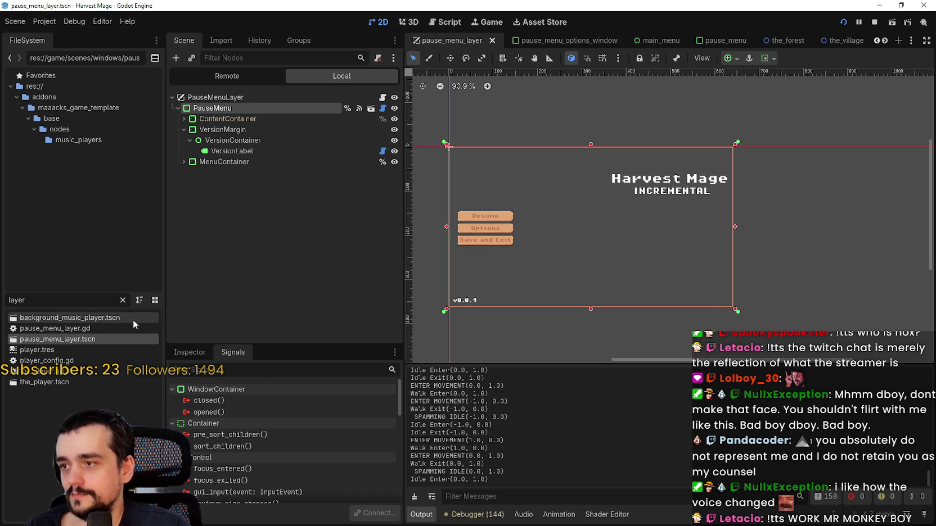
left_click(122, 300)
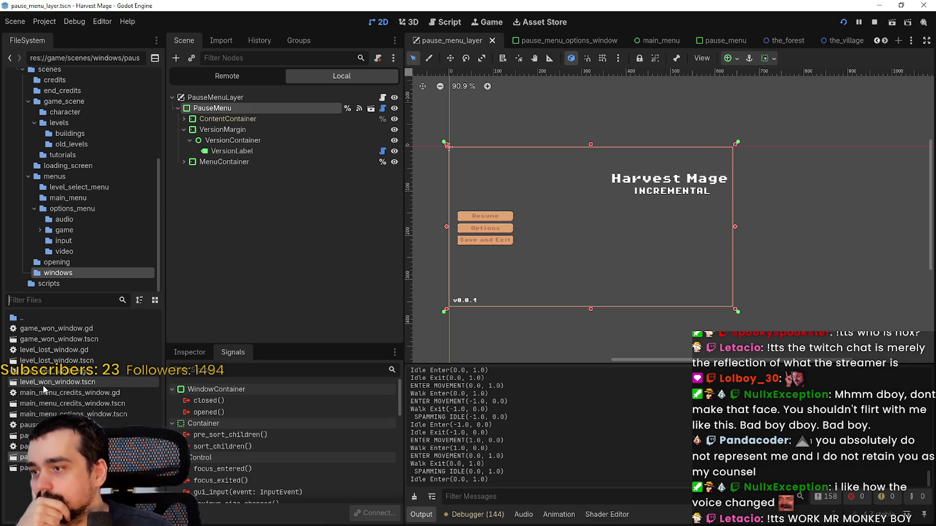
double_click(71, 339)
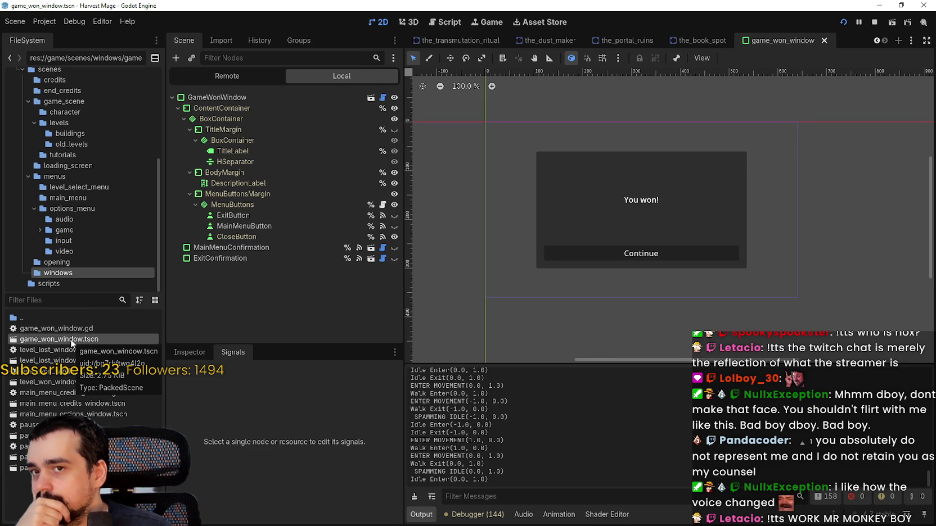
left_click(825, 41)
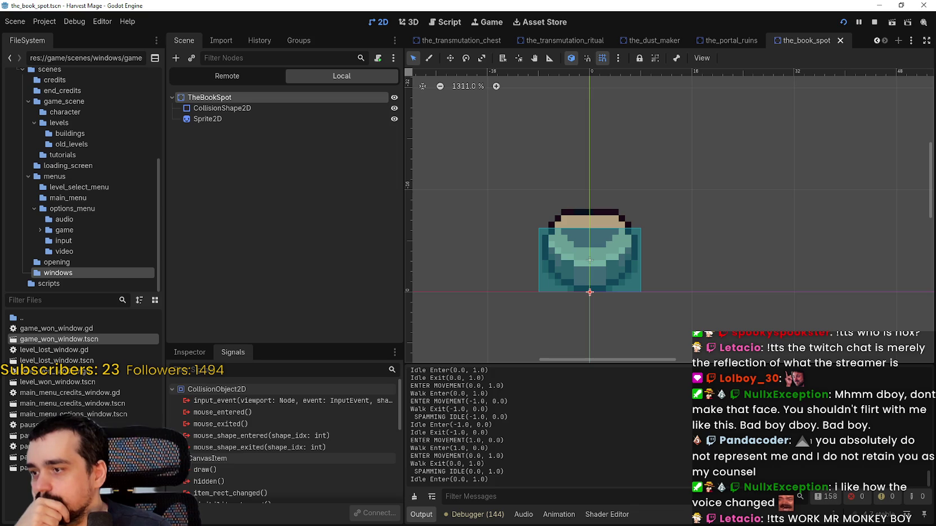
left_click(840, 41)
Reopen pause_menu_layer.tscn and bring up its file actions in the FileSystem dock.
double_click(45, 458)
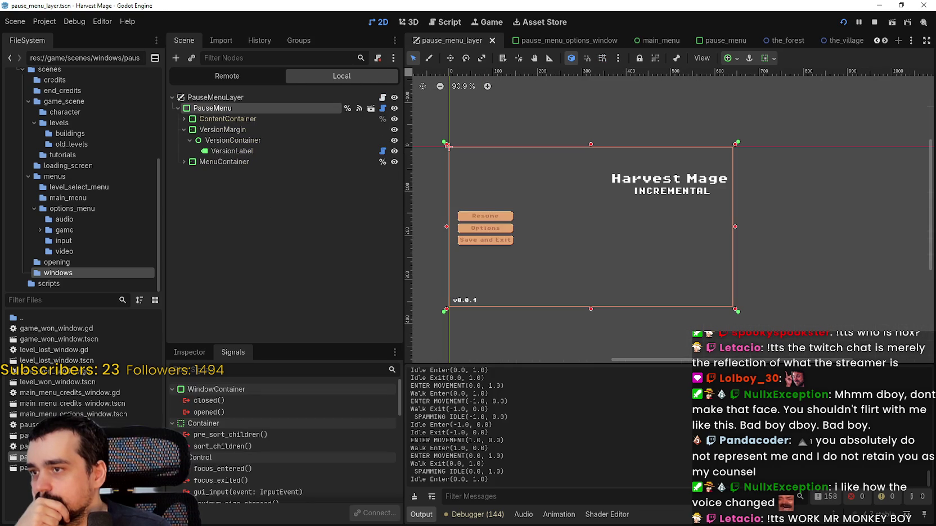
double_click(28, 468)
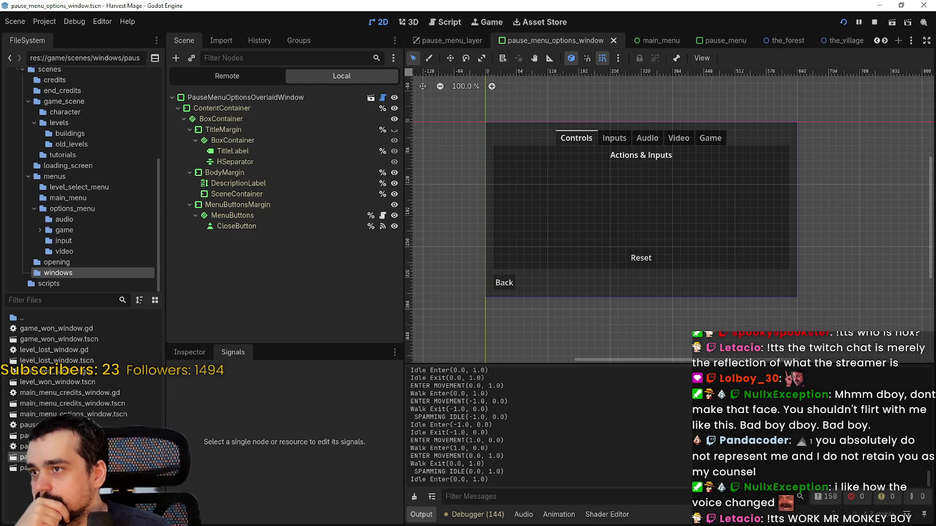
double_click(45, 457)
right_click(45, 457)
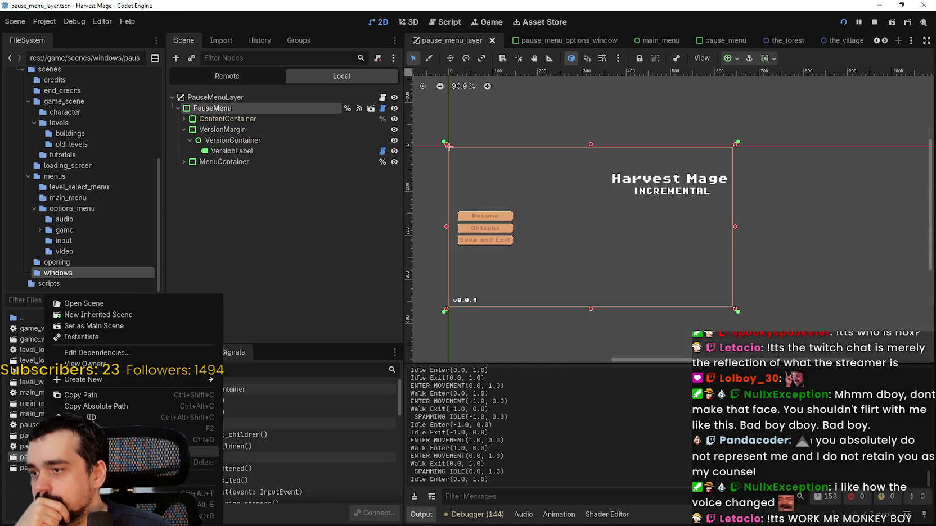
Duplicate pause_menu_layer.tscn as game_ui_layer.tscn and open the new scene.
key("ctrl+d")
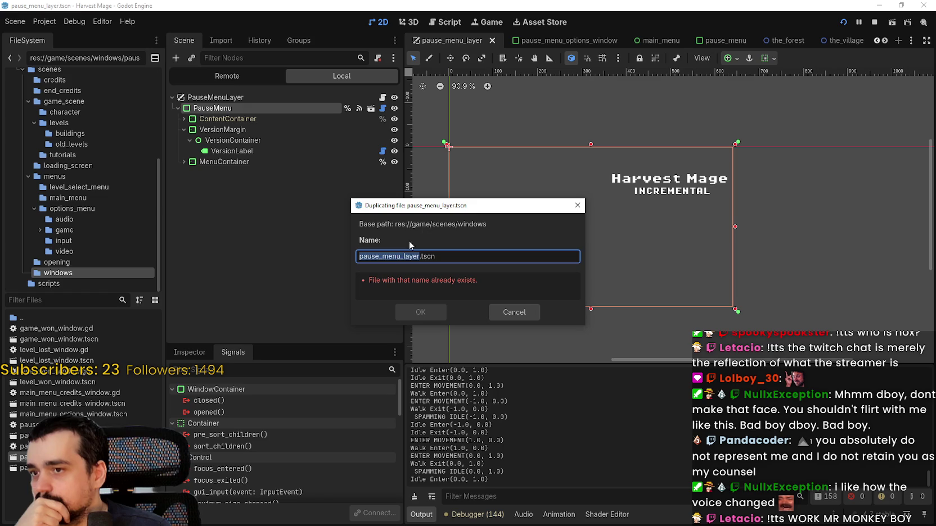
left_click(384, 256)
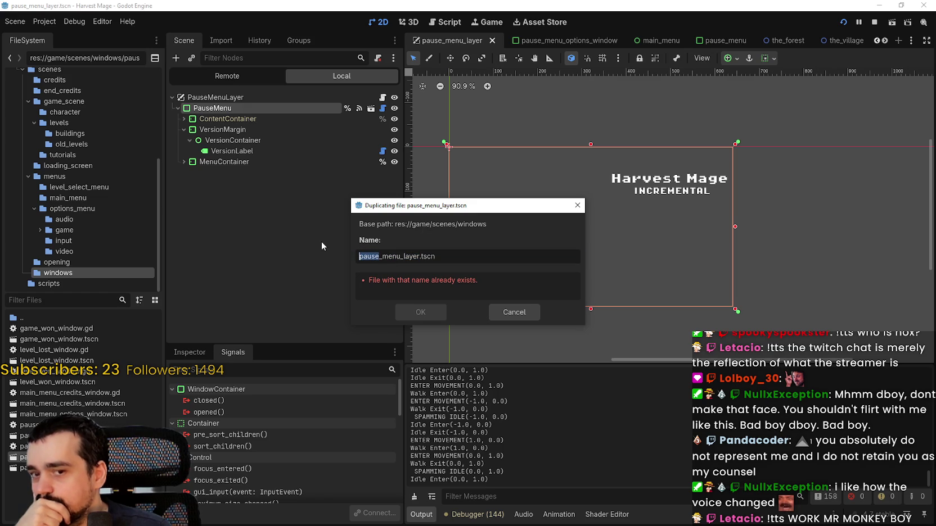
type("game")
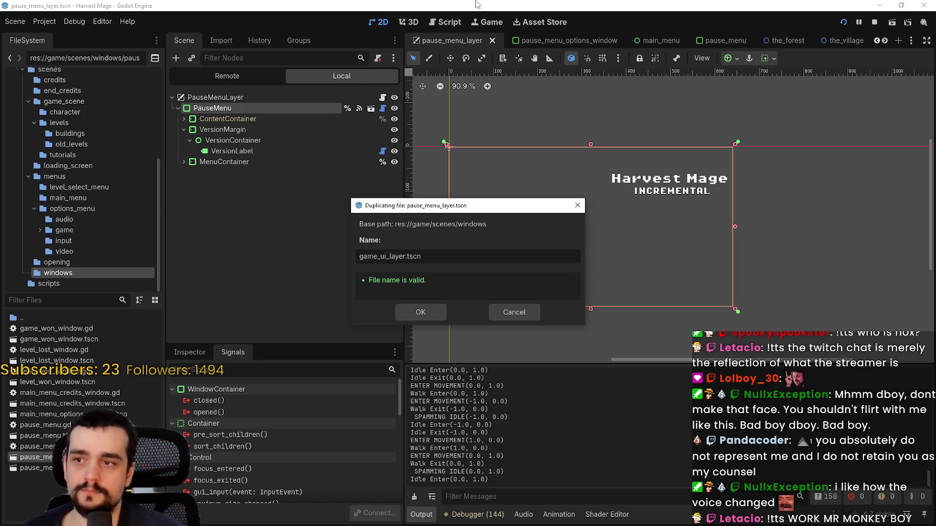
left_click(414, 312)
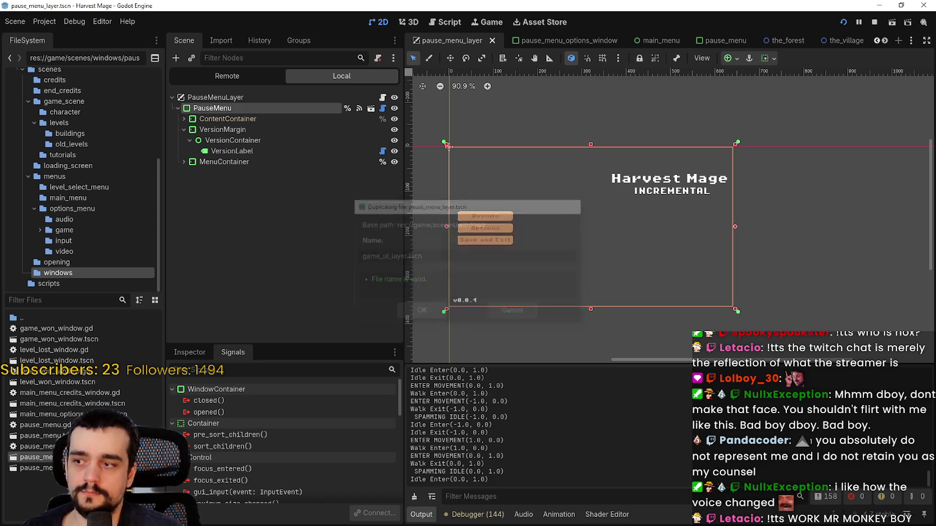
double_click(61, 327)
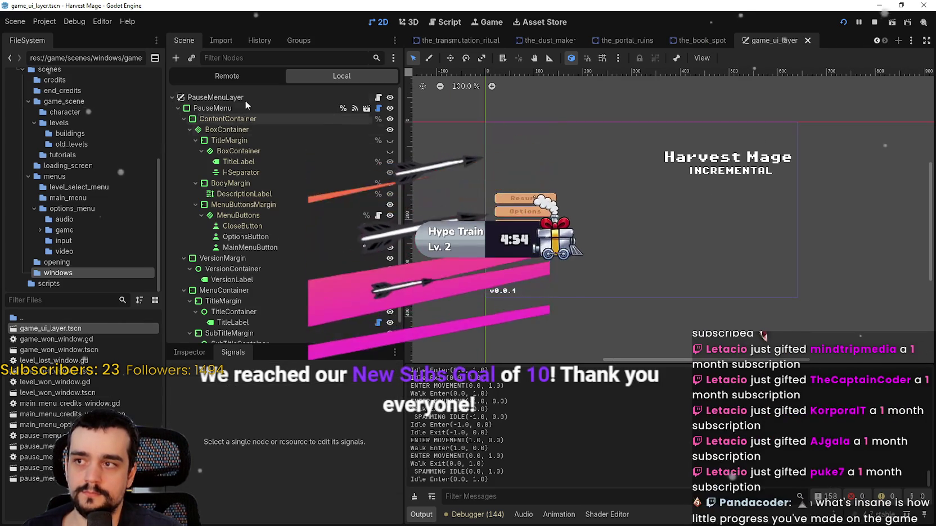
Select the PauseMenu node in game_ui_layer and request its deletion to reach the confirmation prompt.
left_click(178, 108)
left_click(231, 109)
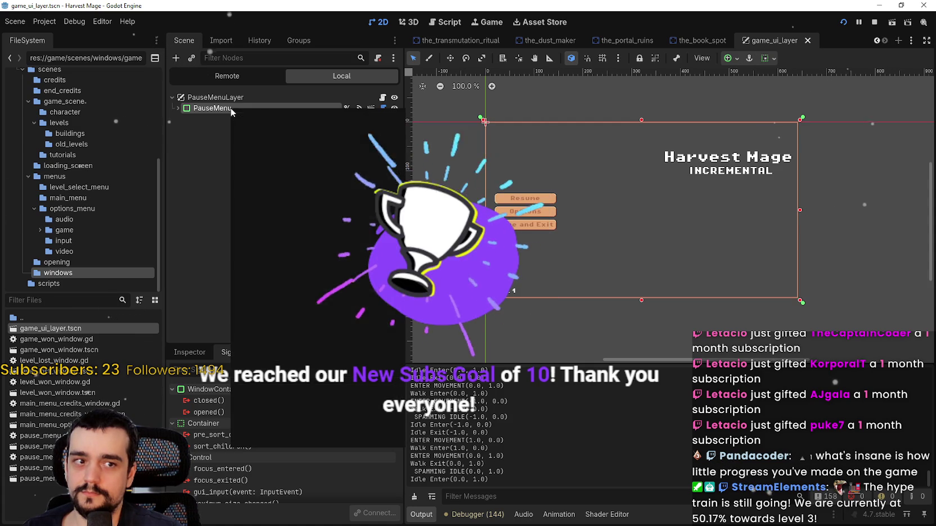
right_click(340, 109)
left_click(295, 432)
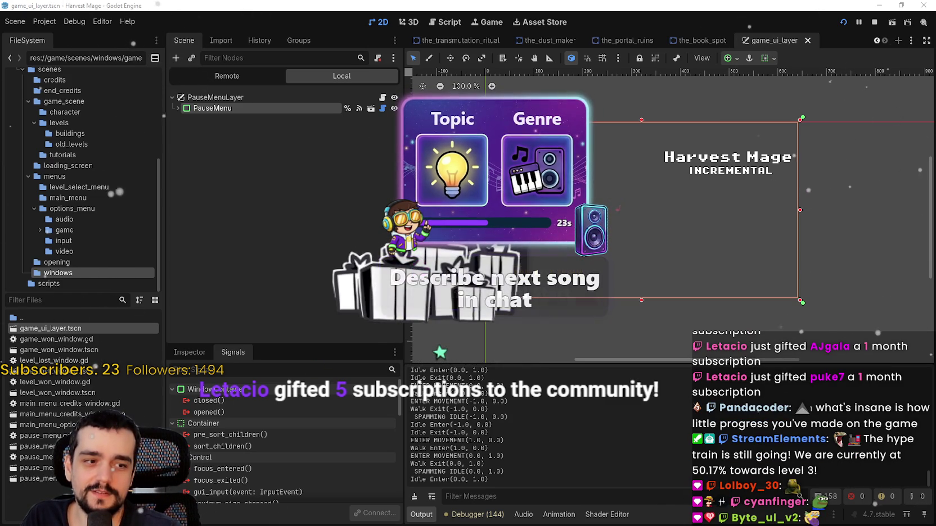
key("Delete")
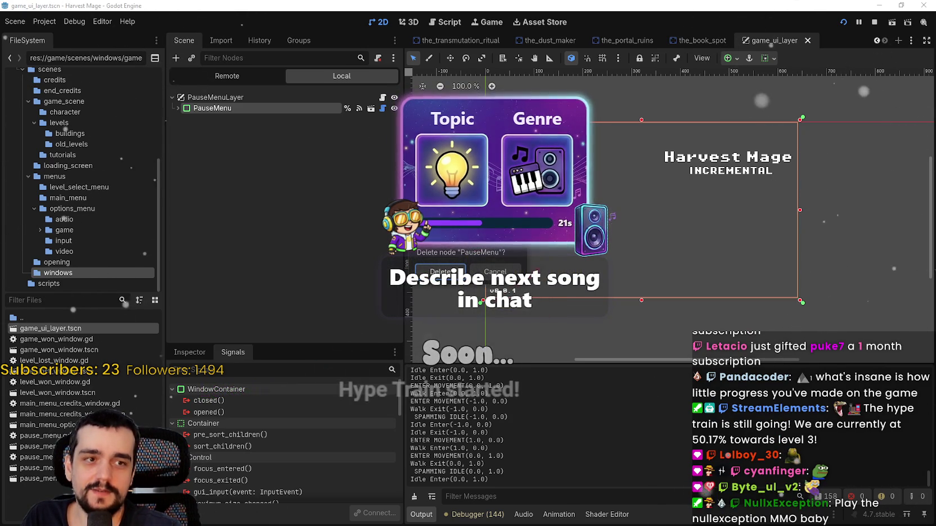
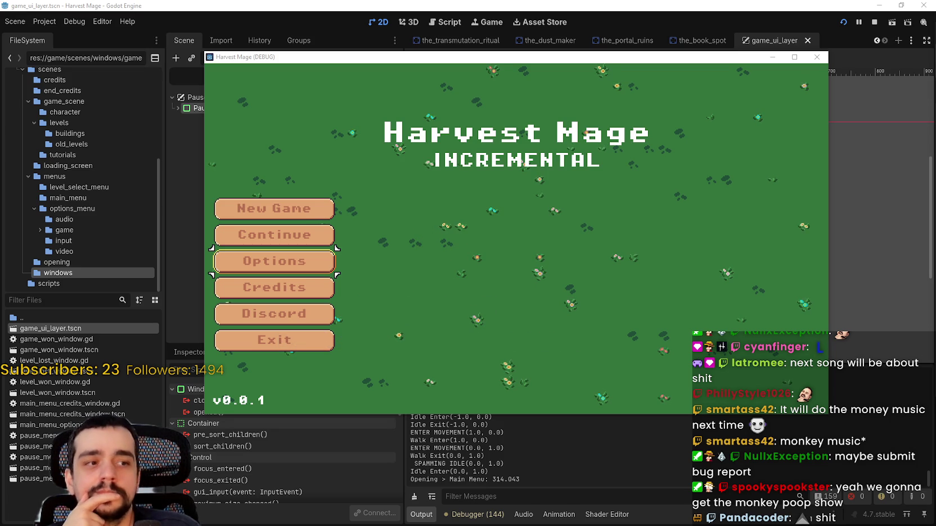
Continue the saved game into the level, then request deletion of the PauseMenu node.
left_click(236, 238)
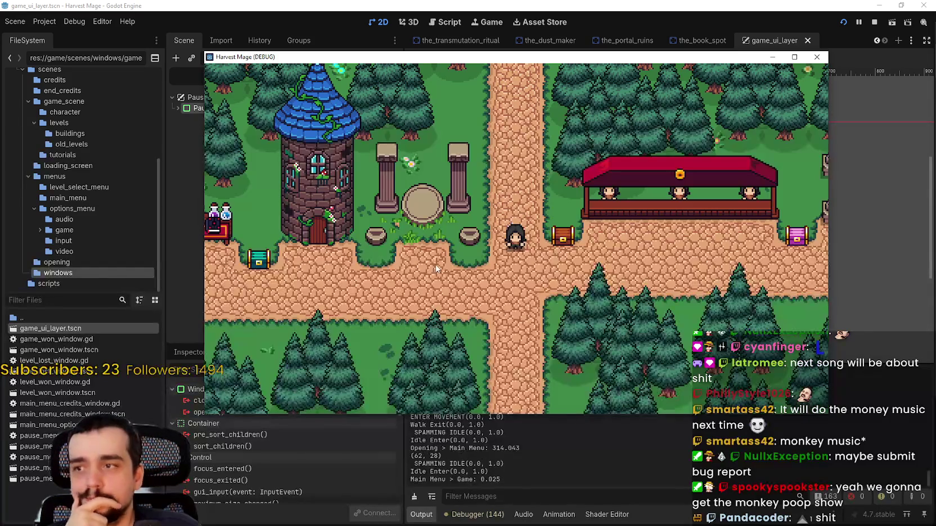
key("Delete")
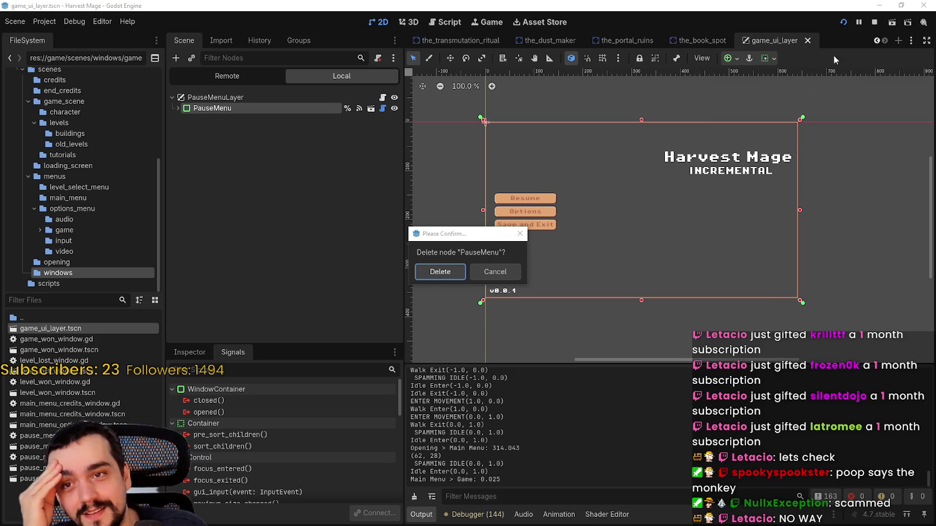
Cancel the PauseMenu deletion, stop the running game, and reselect the PauseMenu node.
left_click(495, 272)
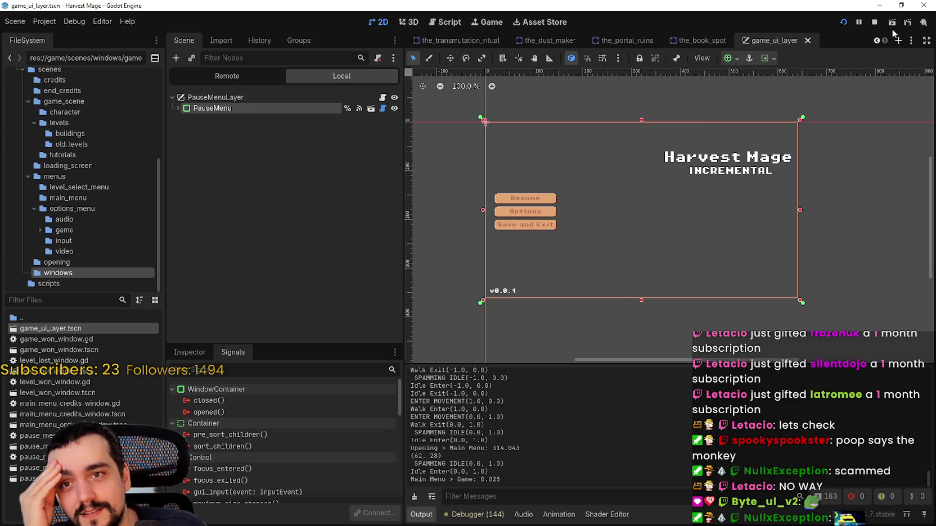
left_click(874, 22)
right_click(231, 88)
left_click(212, 81)
left_click(212, 81)
left_click(224, 90)
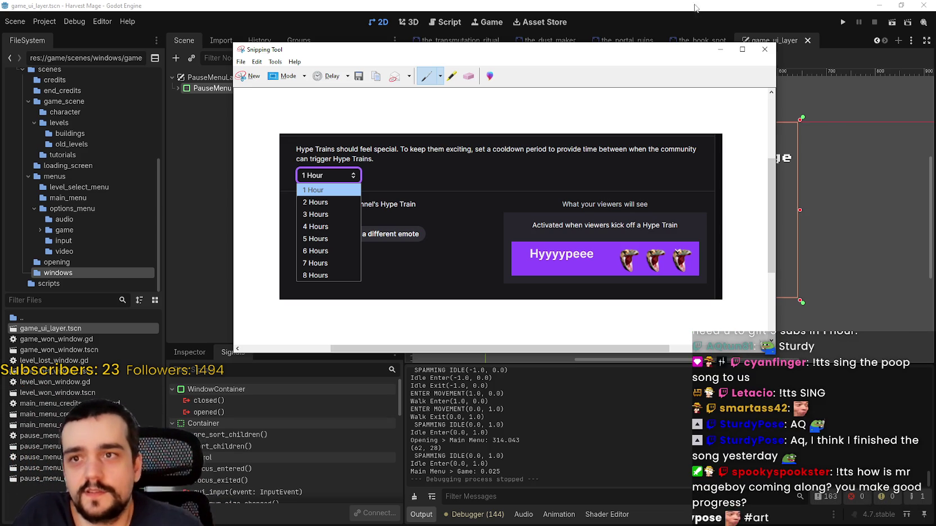
Close the Hype Train snip and discard it without saving.
left_click(765, 49)
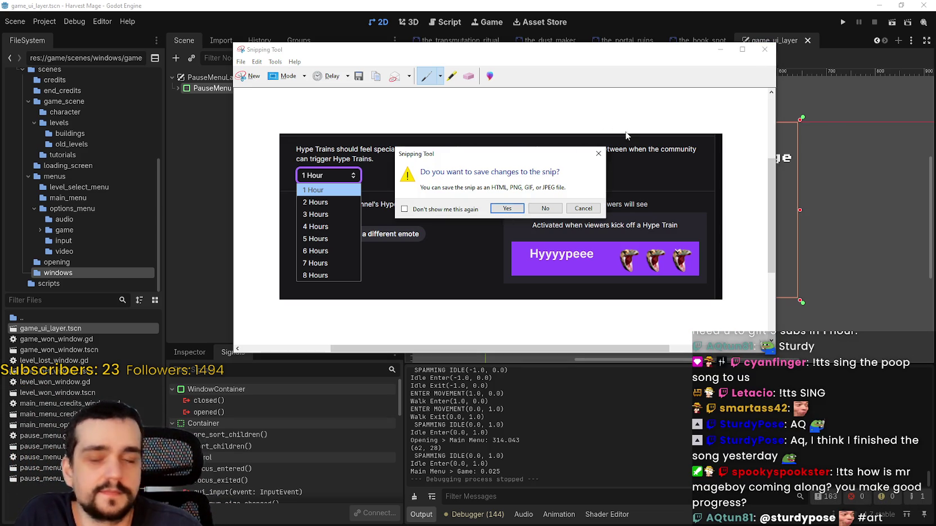
left_click(546, 208)
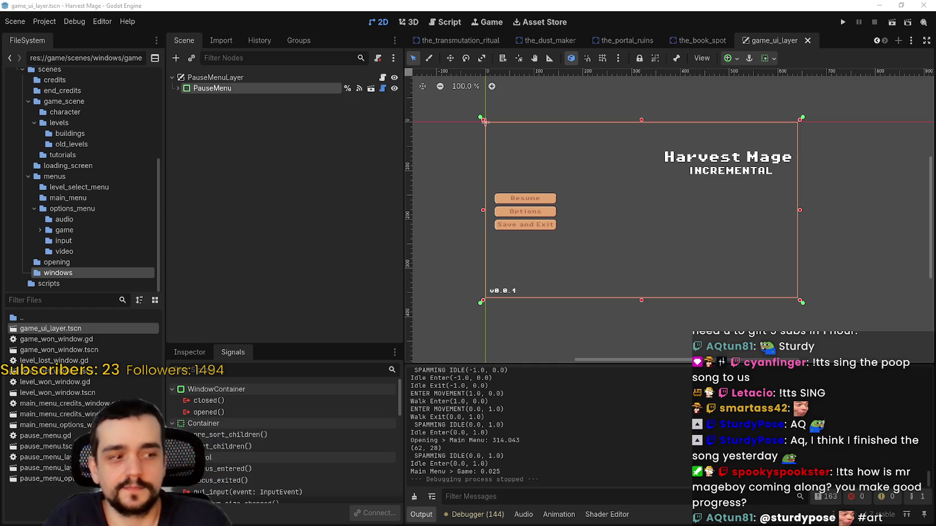
Start deleting PauseMenu from its context menu, then cancel the prompt.
scroll(645, 208, "up", 3)
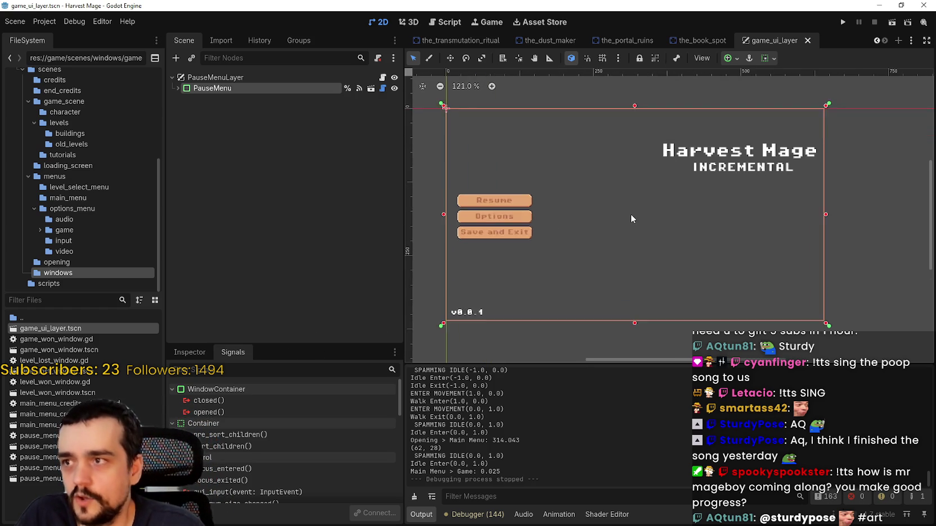
right_click(252, 88)
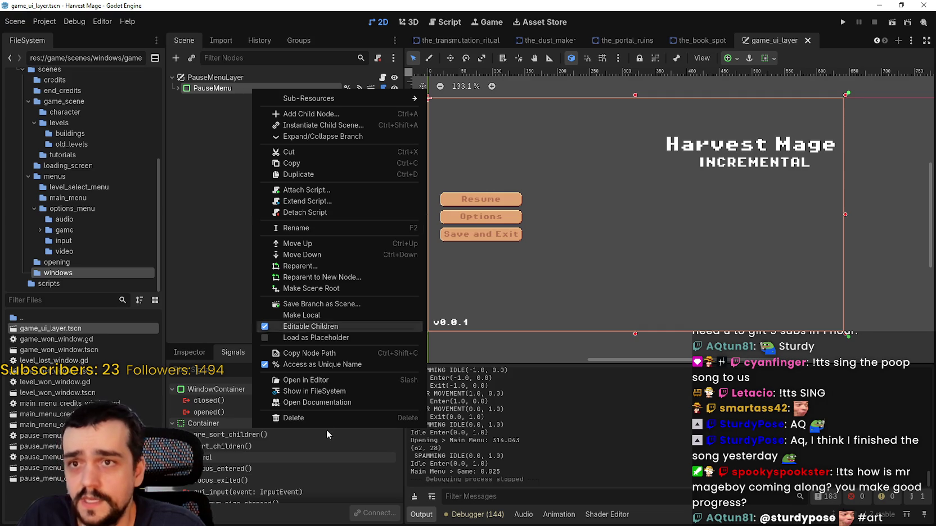
left_click(324, 415)
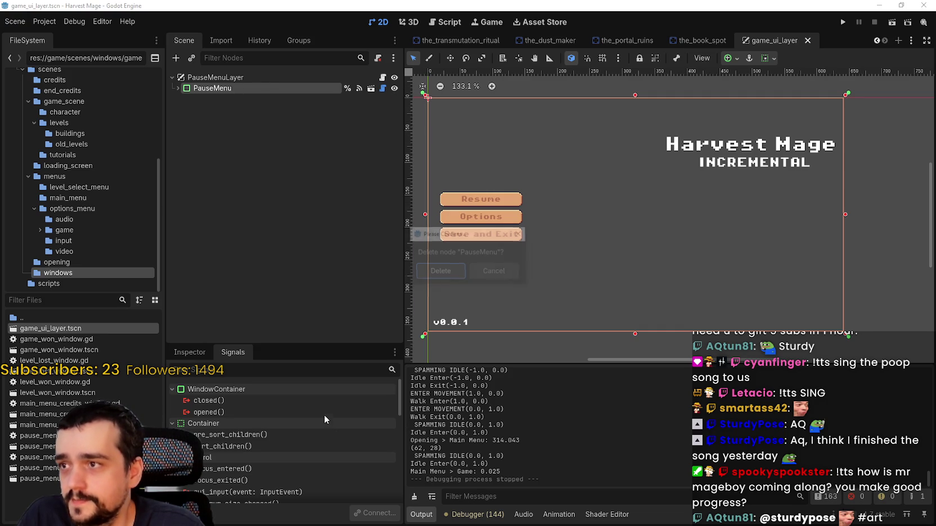
left_click(493, 270)
Expand PauseMenu and browse its children: ContentContainer, VersionMargin, MenuContainer, TitleContainer, TitleLabel.
left_click(178, 88)
scroll(691, 225, "down", 2)
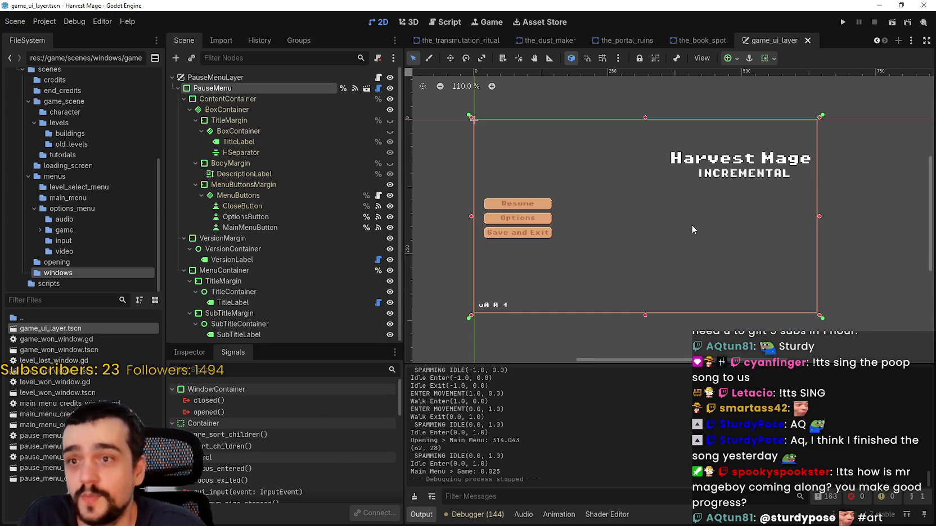
left_click(184, 99)
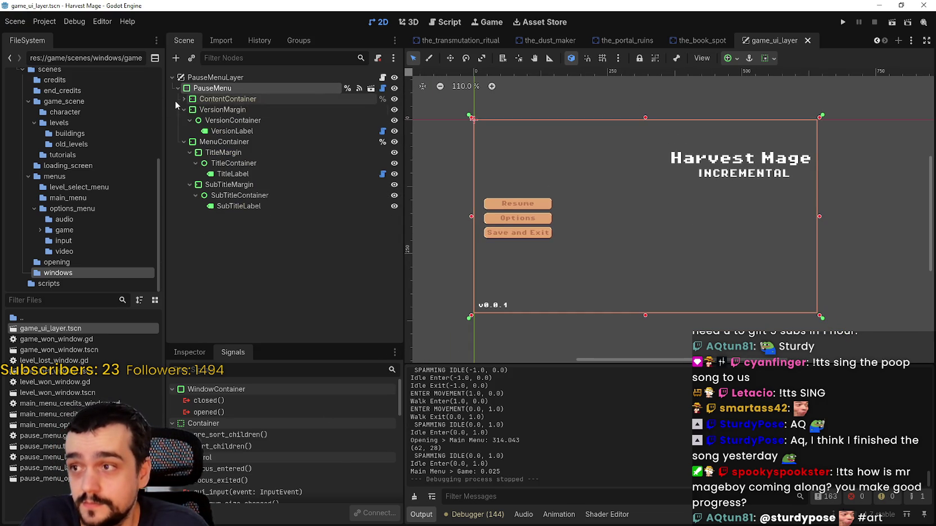
left_click(222, 110)
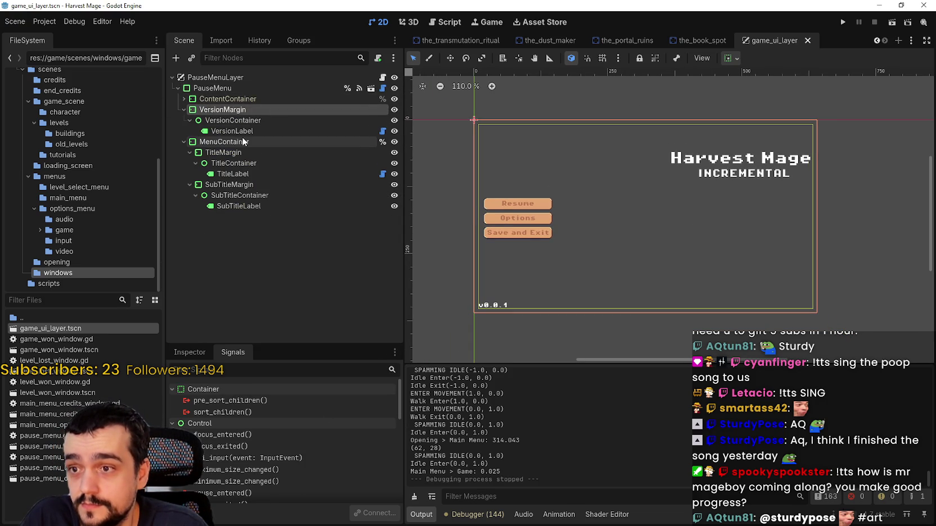
left_click(176, 145)
left_click(227, 162)
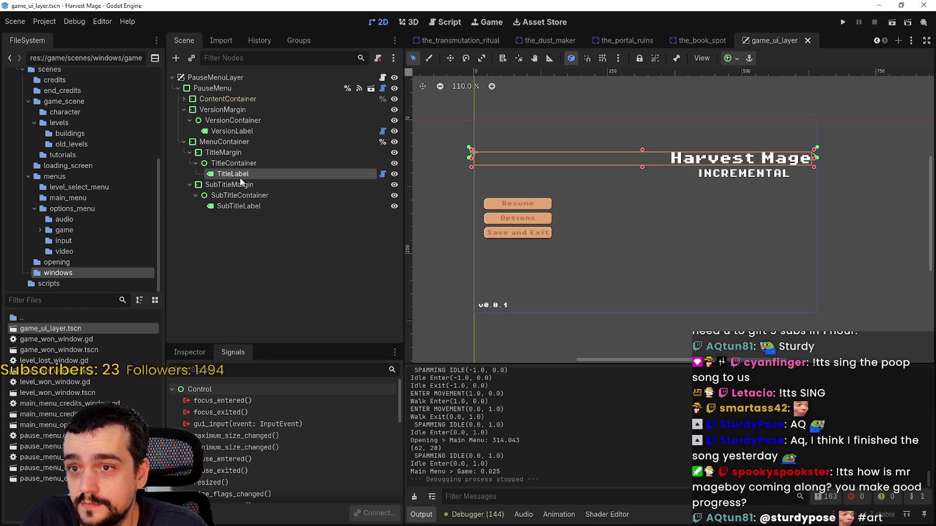
left_click(239, 176)
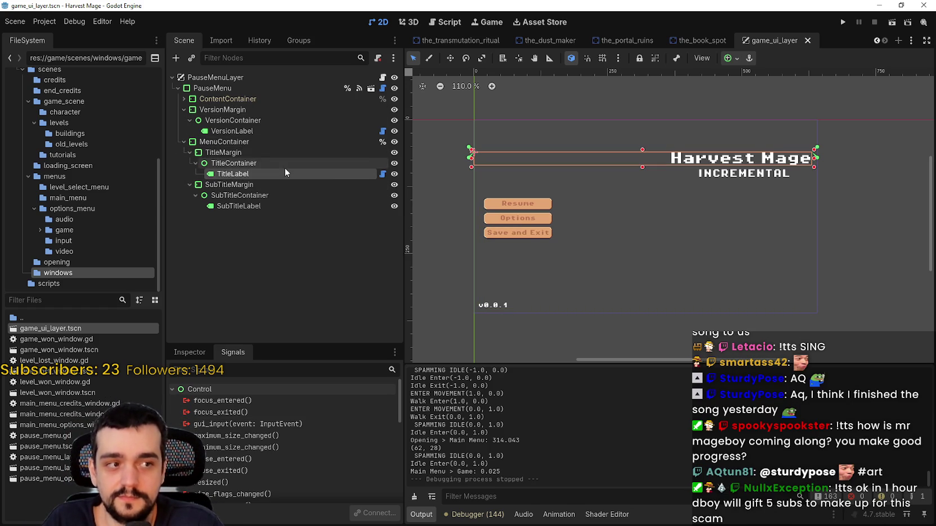
left_click(183, 110)
left_click(184, 120)
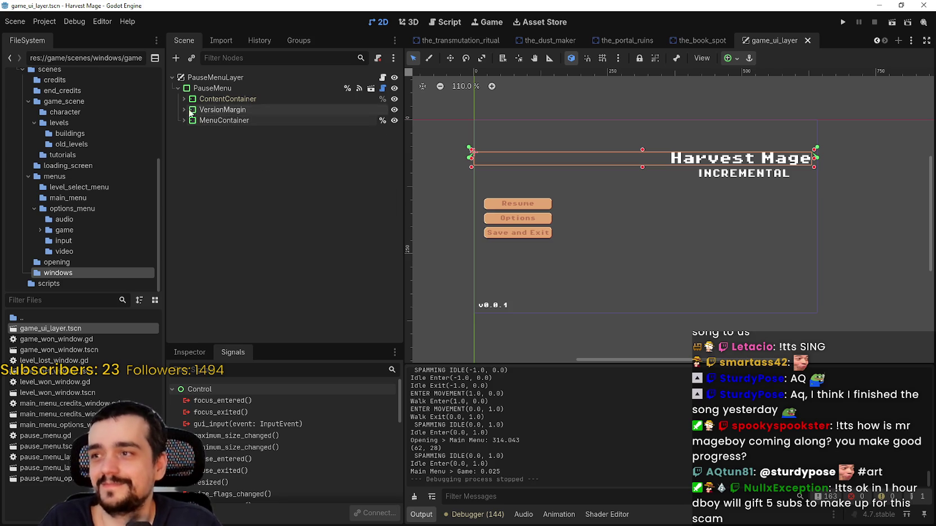
left_click(208, 99)
left_click(212, 121, "shift")
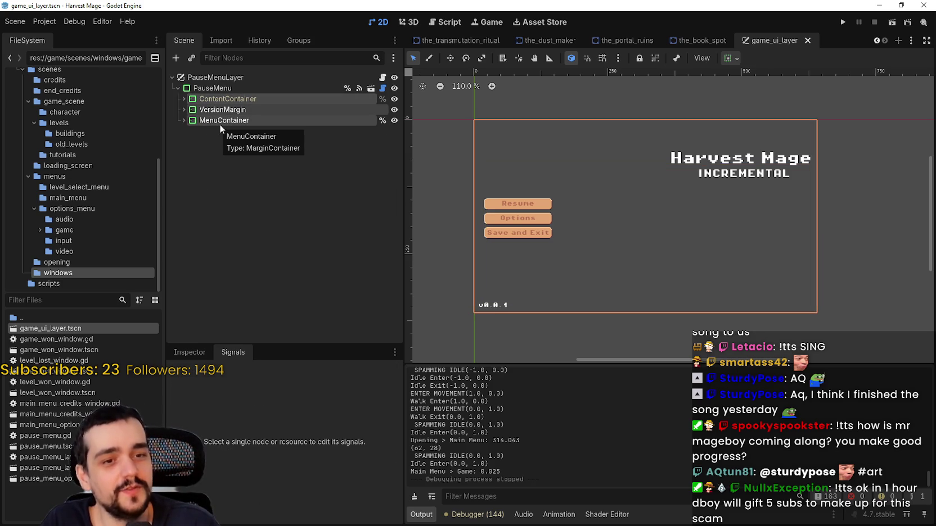
Delete the PauseMenu node with all its children, confirming the deletion.
left_click(233, 89)
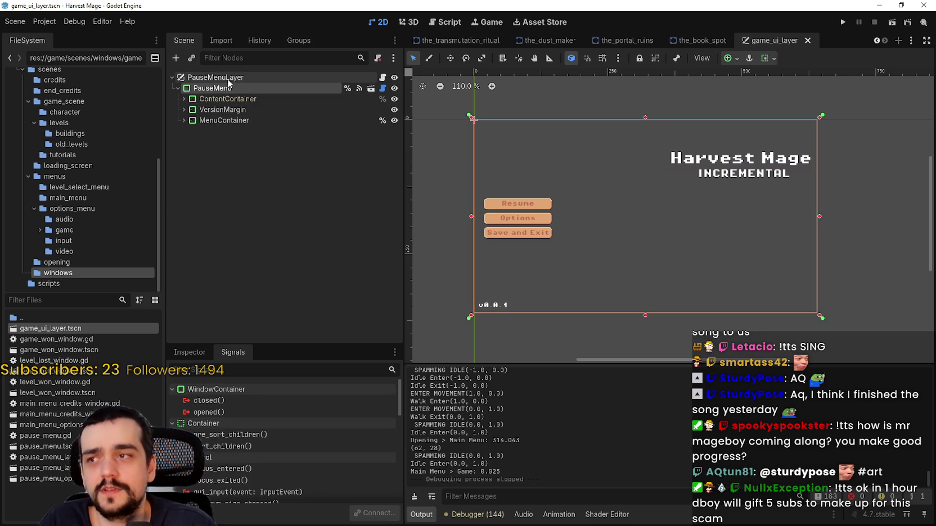
right_click(225, 76)
left_click(181, 86)
key("F2")
key("Escape")
left_click(178, 91)
right_click(212, 91)
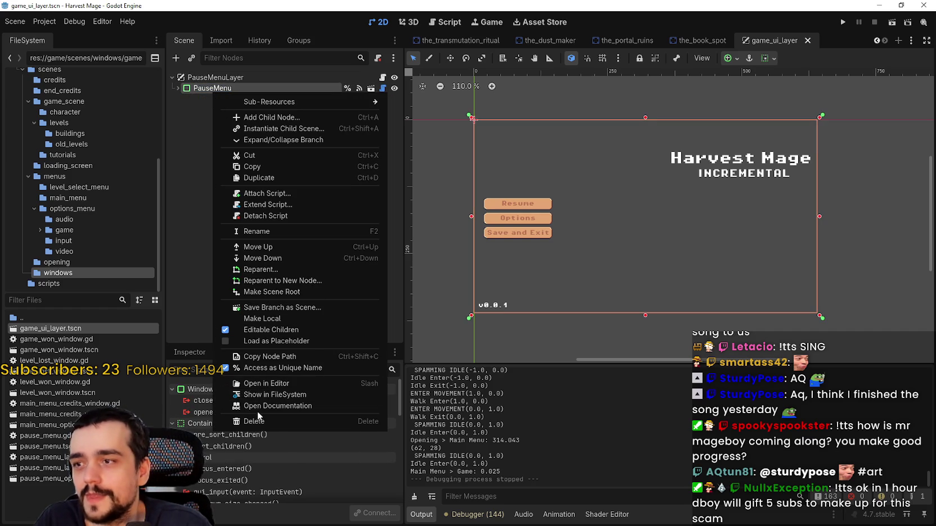
left_click(267, 423)
left_click(441, 272)
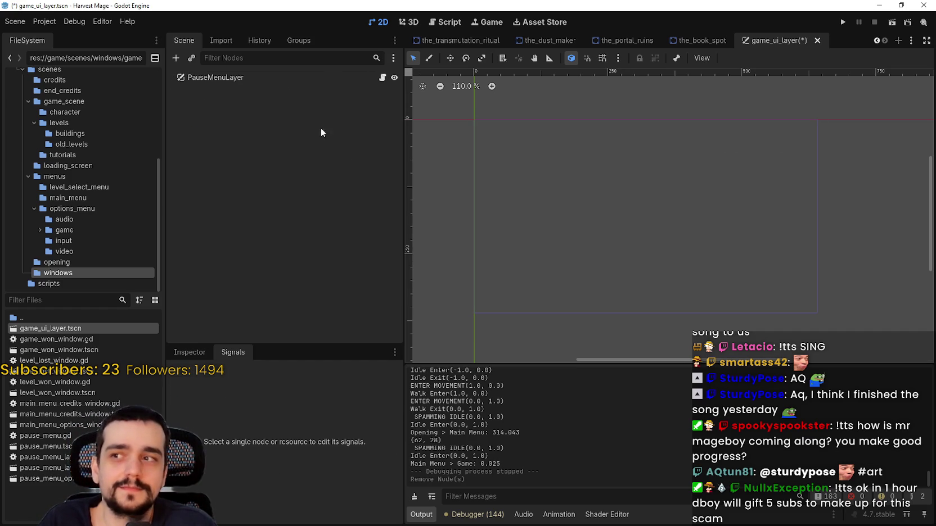
Rename the PauseMenuLayer root to GameUILayer and save the scene.
left_click(237, 76)
left_click(238, 77)
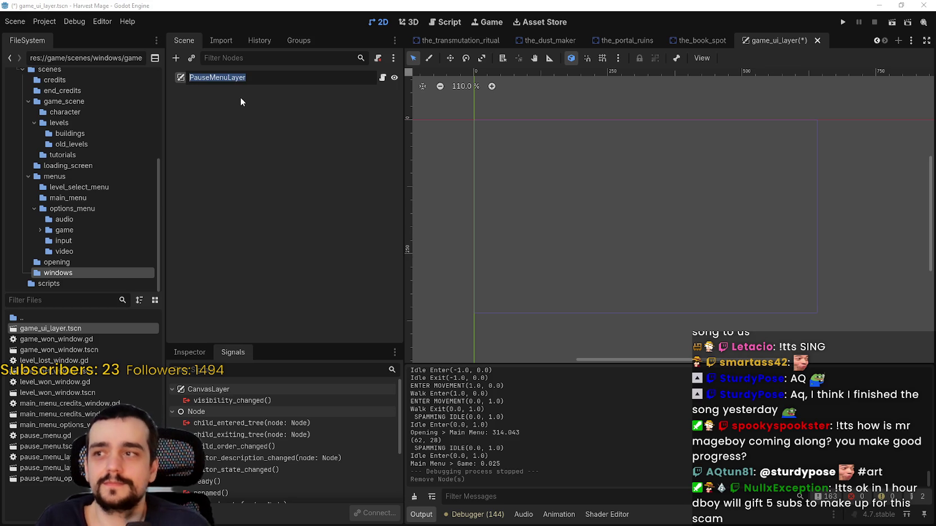
type("GameM")
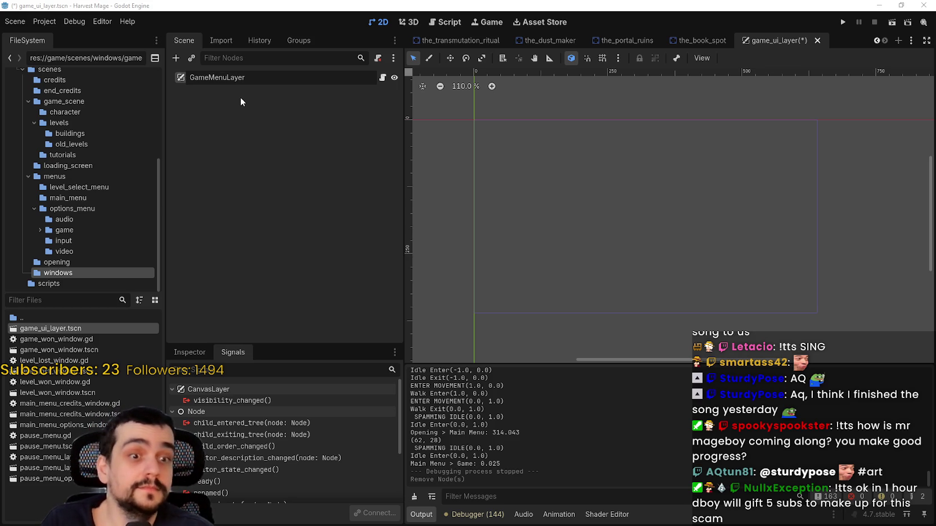
key("BackSpace")
key("BackSpace")
key("BackSpace")
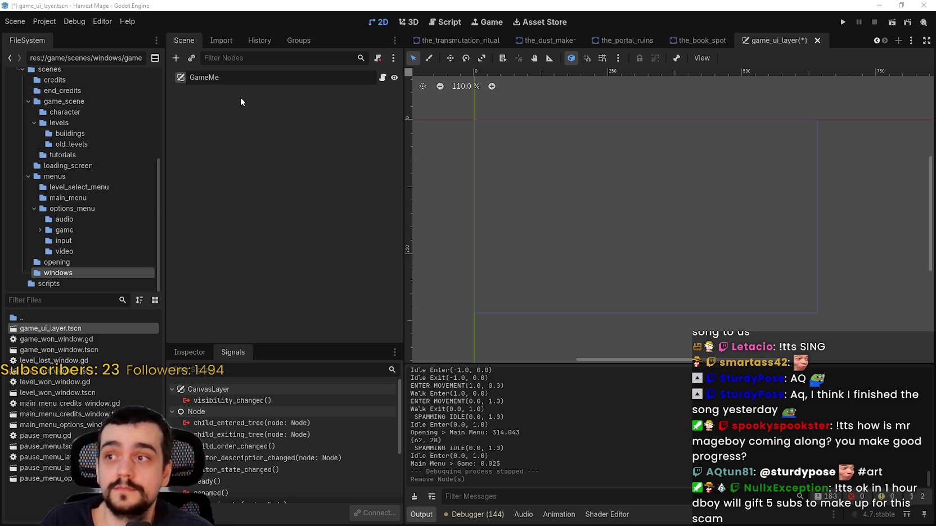
type("UILayer")
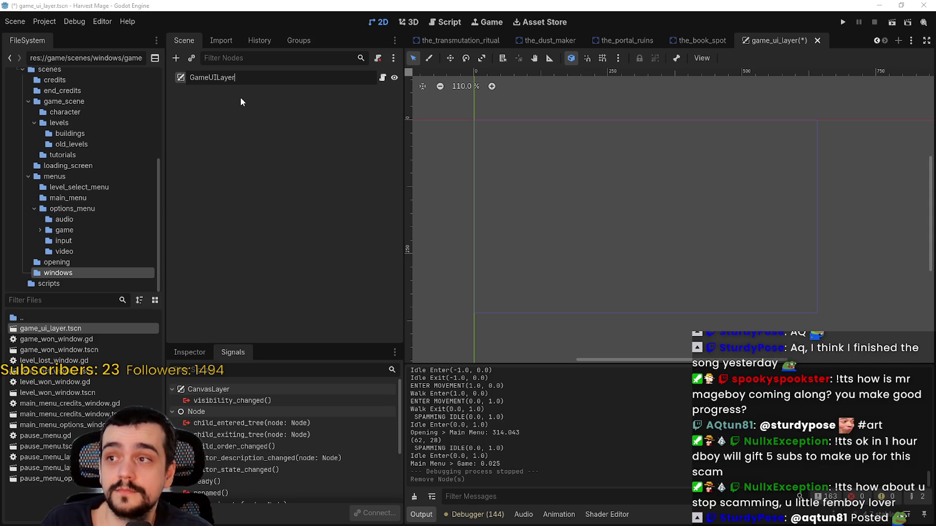
key("Return")
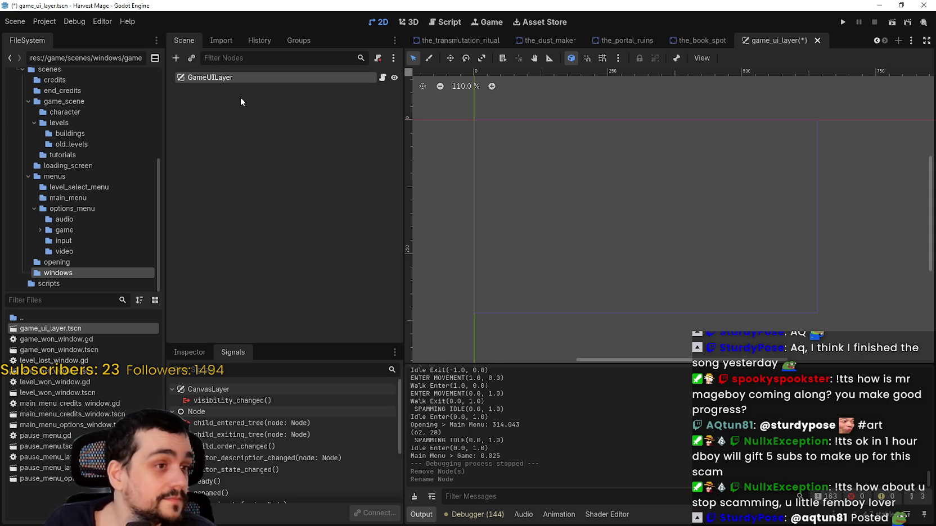
key("ctrl+s")
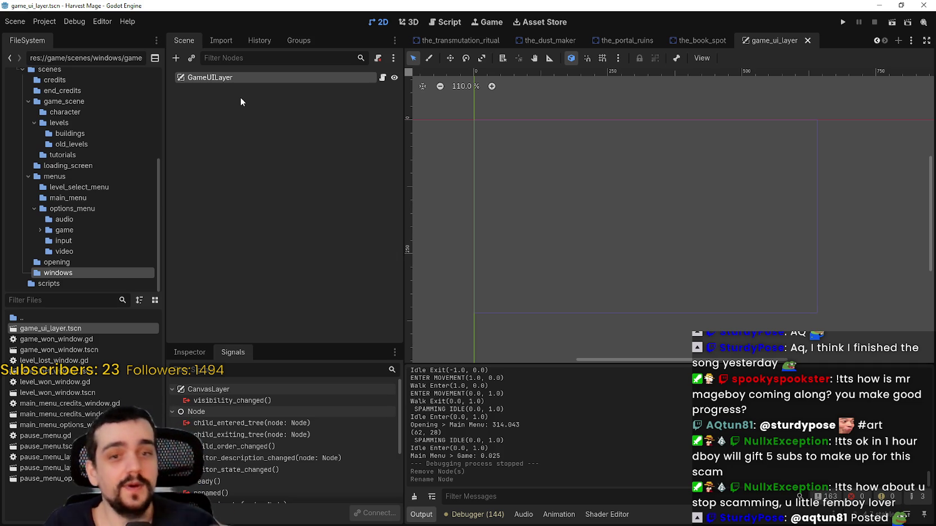
Detach the script from GameUILayer, save the scene, and select pause_menu.gd.
right_click(272, 77)
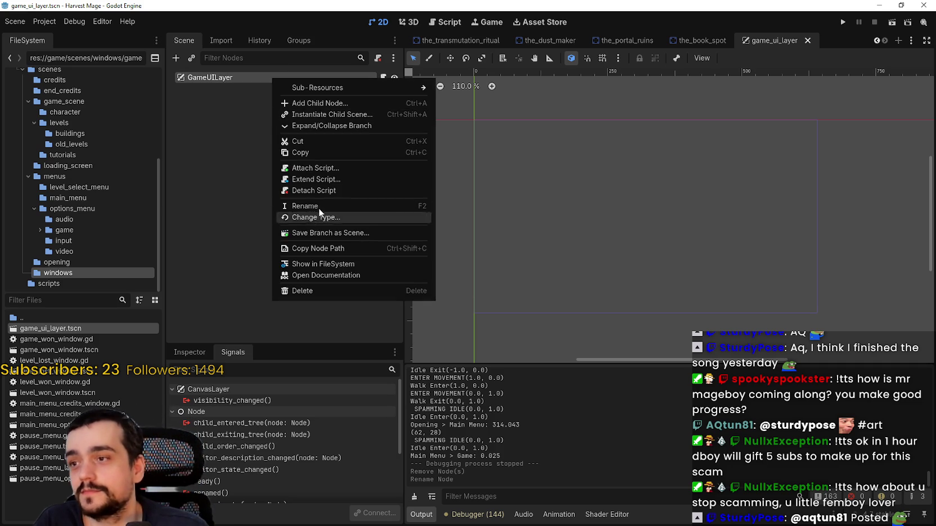
left_click(324, 187)
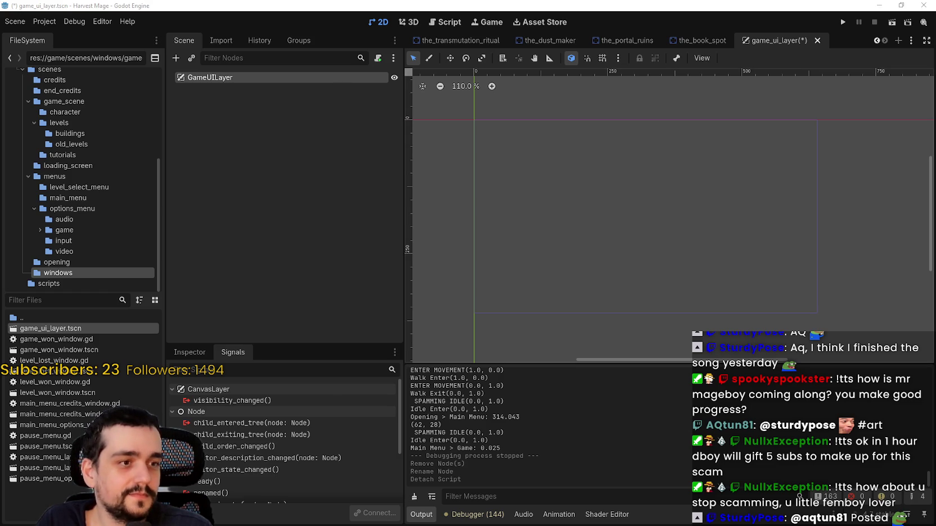
right_click(243, 76)
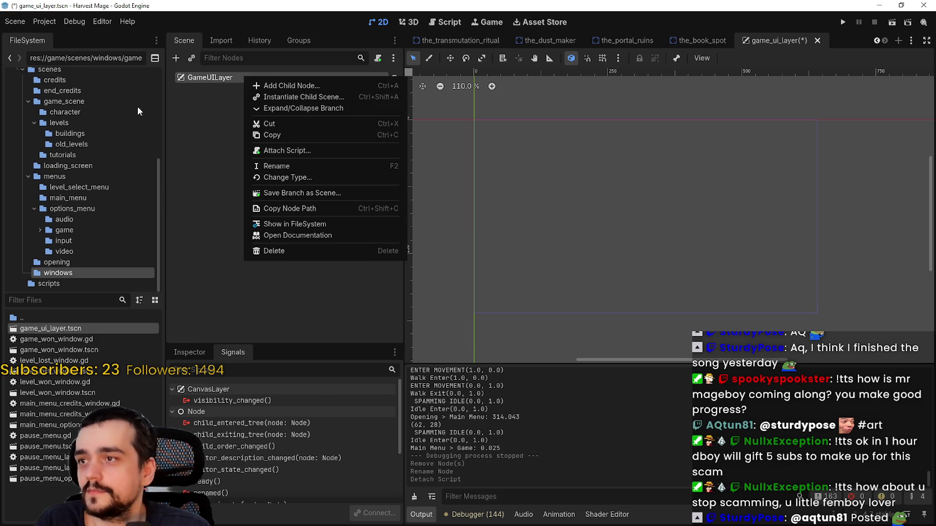
left_click(226, 176)
key("ctrl+s")
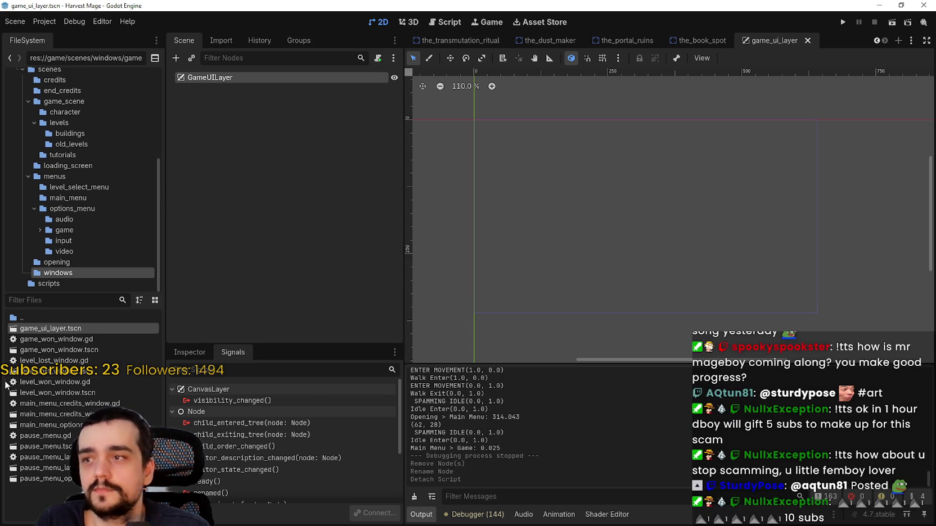
left_click(59, 436)
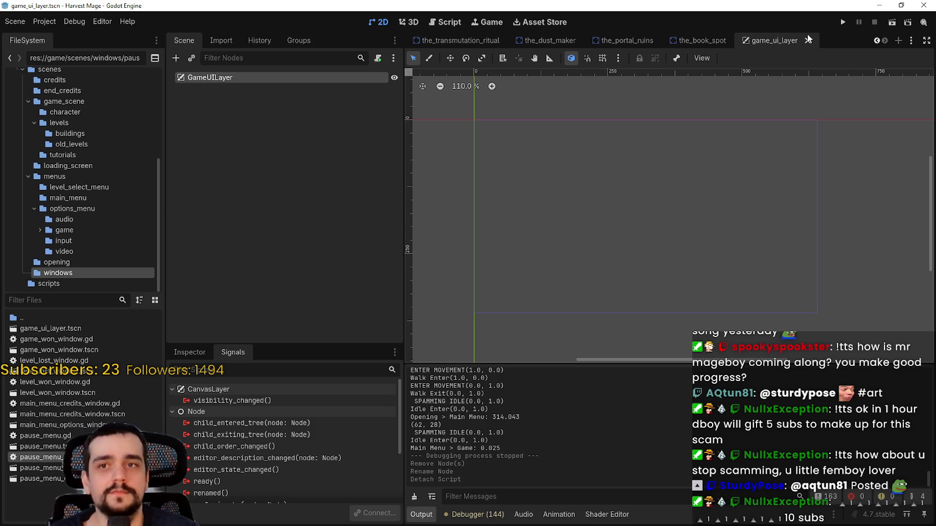
Save game_ui_layer, then open pause_menu_layer.tscn from the FileSystem dock.
left_click(67, 425)
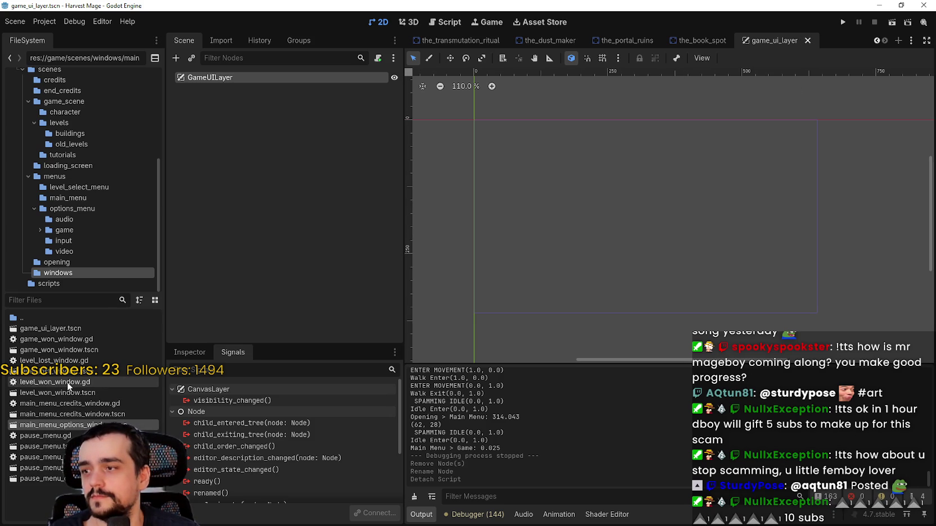
left_click(77, 330)
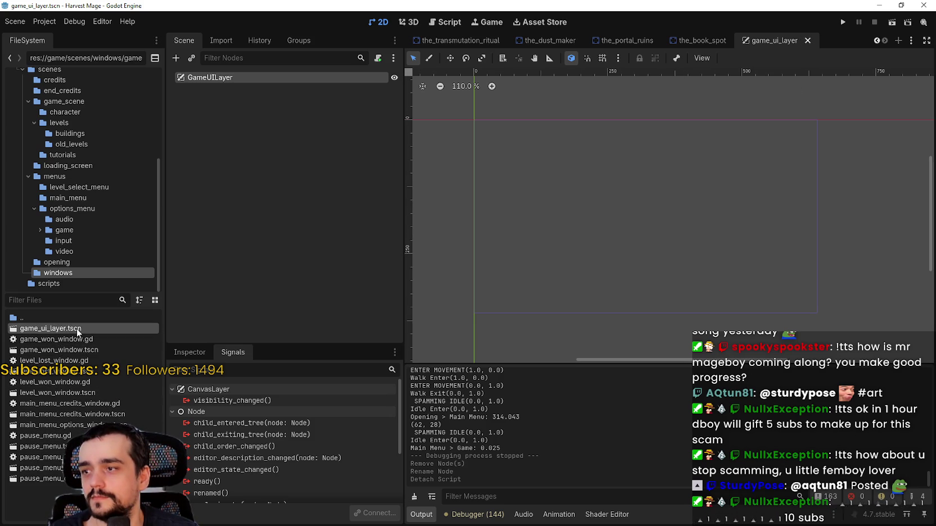
key("ctrl+s")
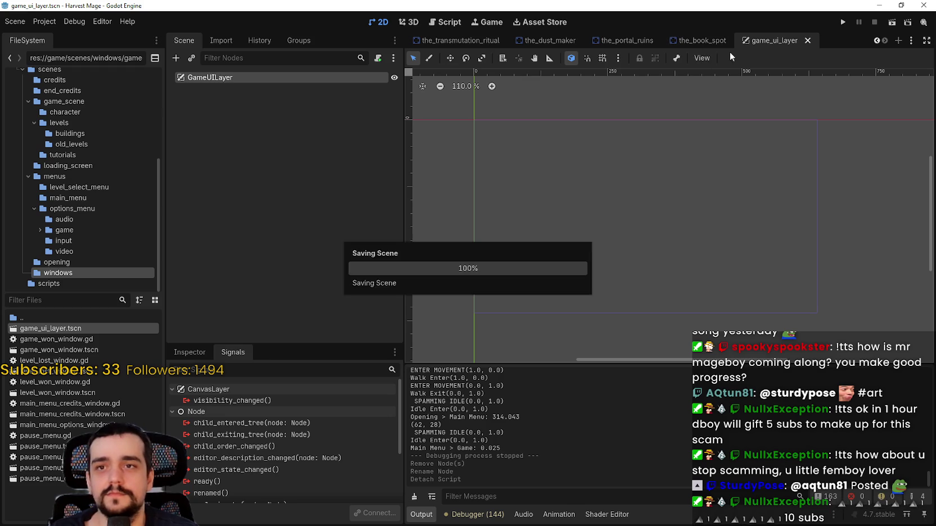
double_click(40, 468)
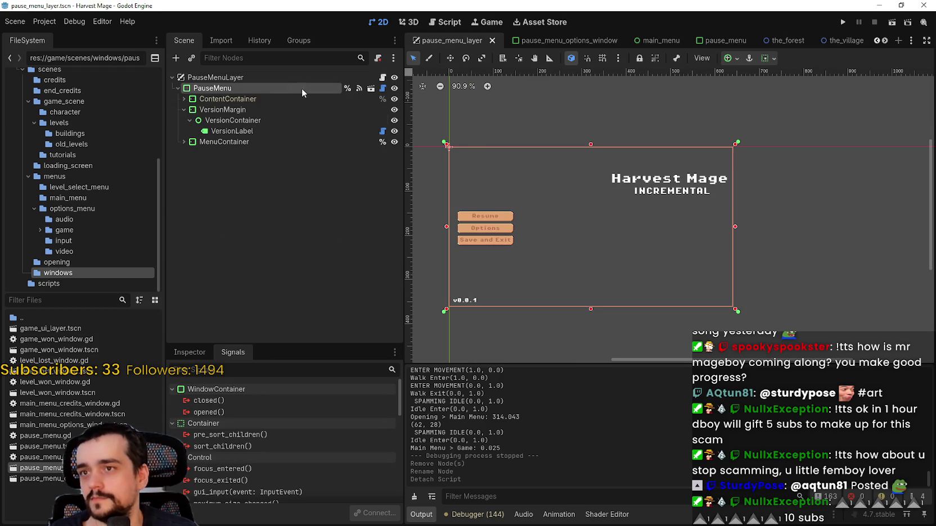
Collapse the PauseMenu branch, then reopen game_ui_layer.tscn from the FileSystem dock.
left_click(176, 89)
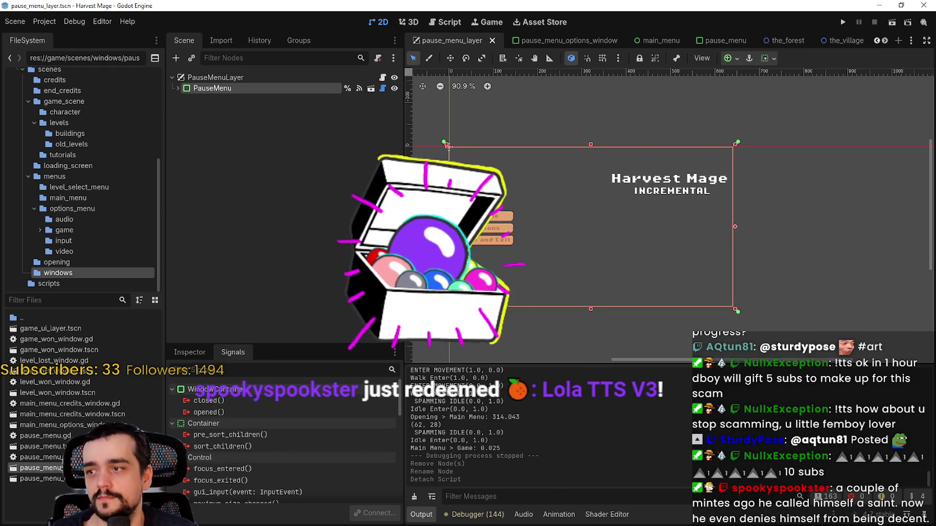
left_click(56, 393)
left_click(43, 446)
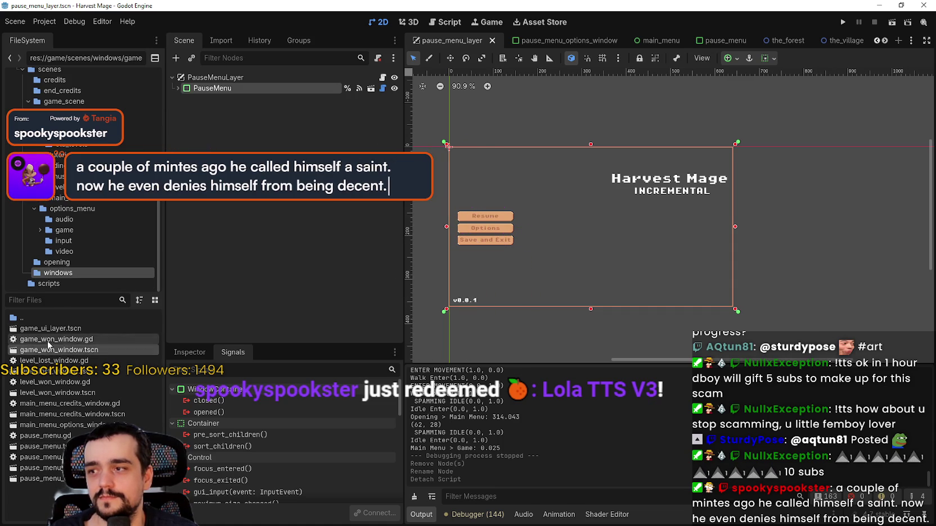
left_click(63, 329)
double_click(63, 329)
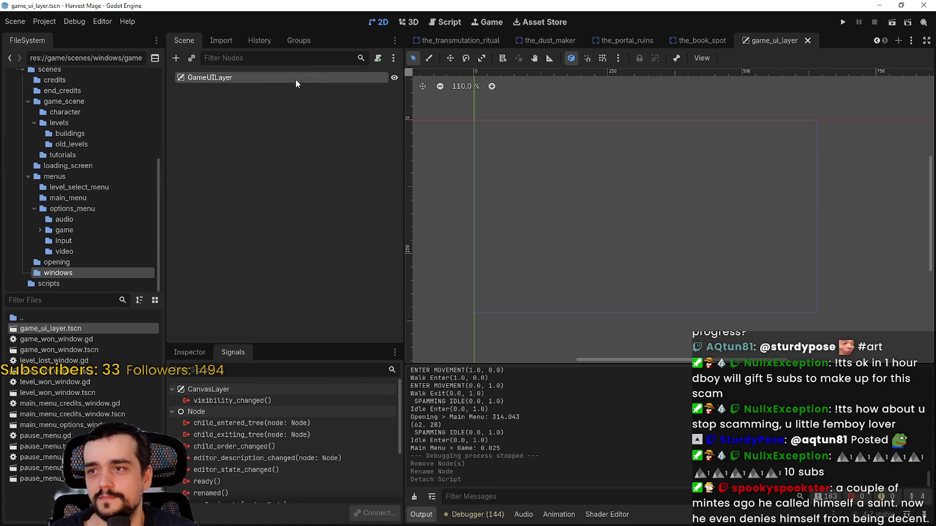
Add a PanelContainer child to GameUILayer through Add Child Node, searching 'PanelC'.
right_click(266, 77)
left_click(328, 89)
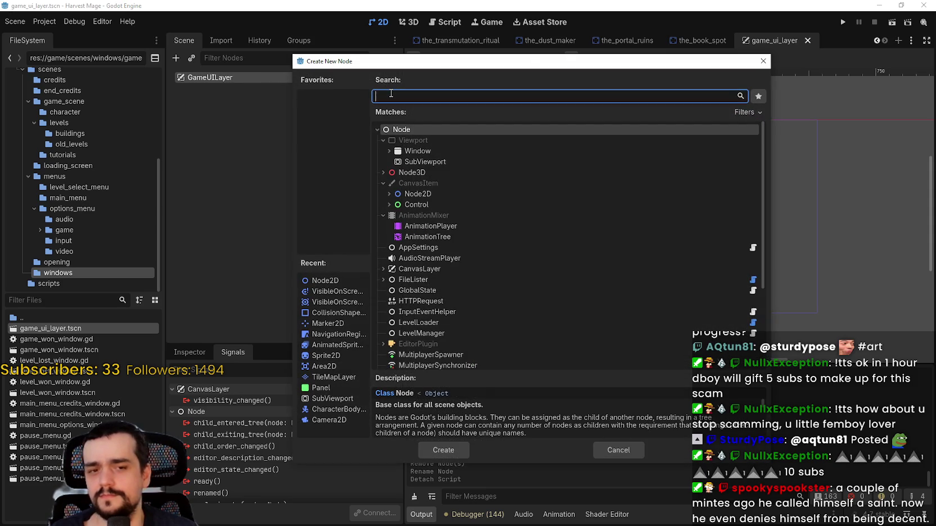
type("pain")
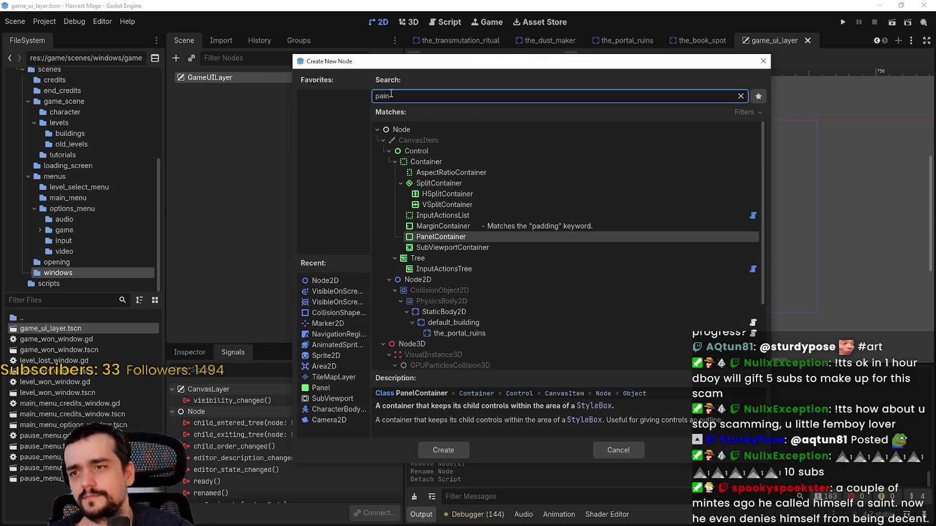
key("BackSpace")
type("a")
key("BackSpace")
key("BackSpace")
key("BackSpace")
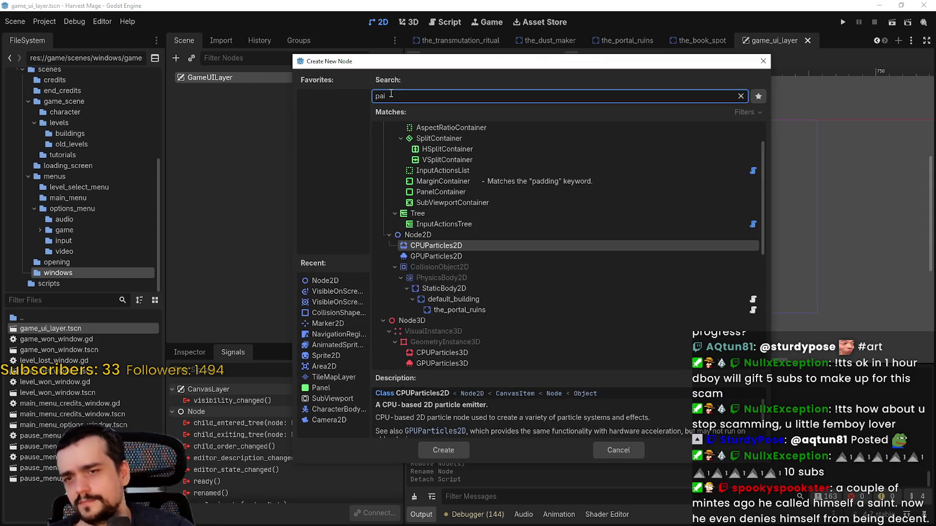
type("Contai")
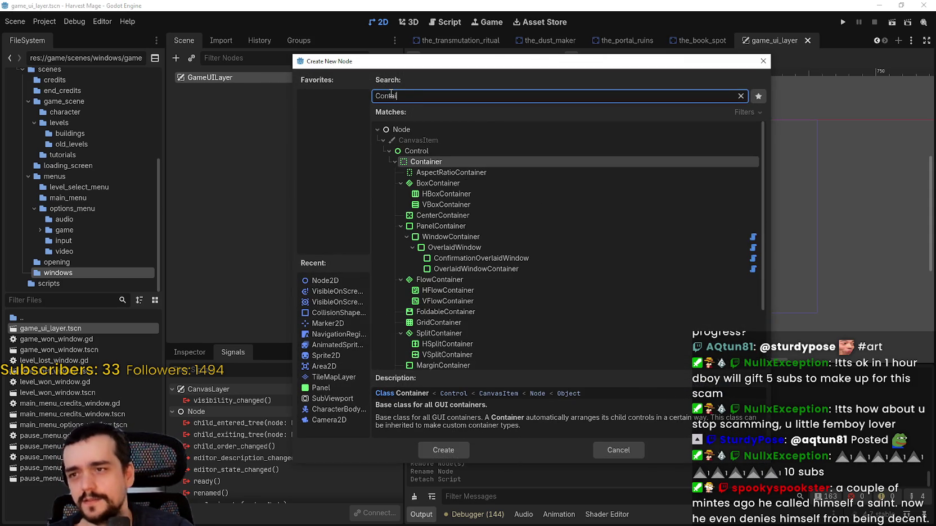
type("ner")
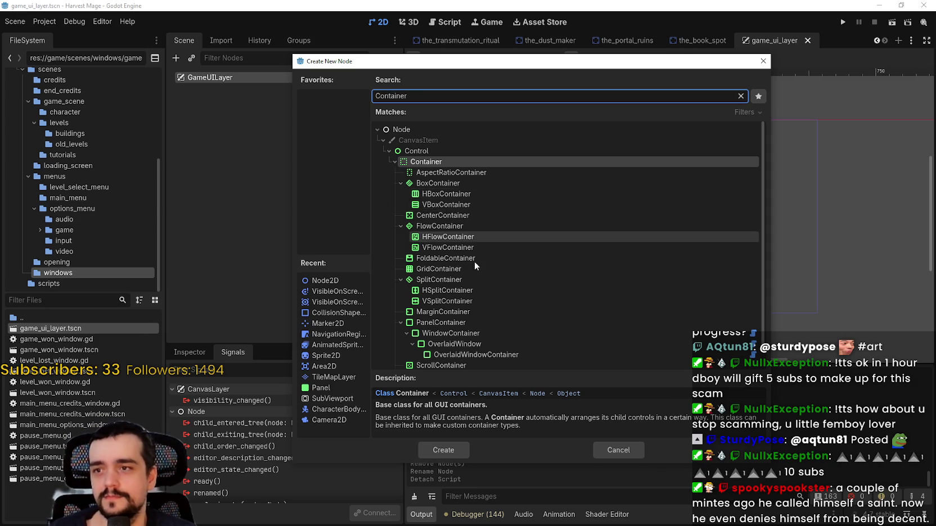
scroll(473, 229, "down", 2)
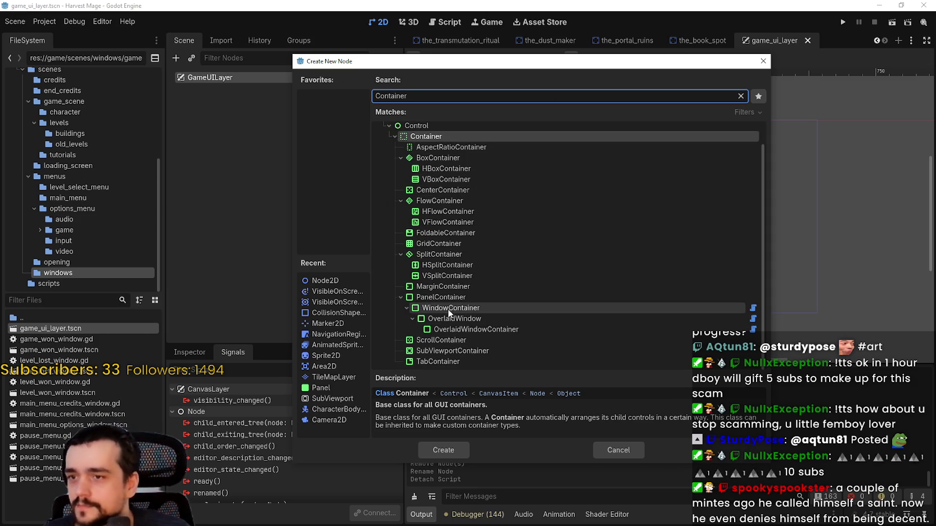
scroll(457, 338, "up", 2)
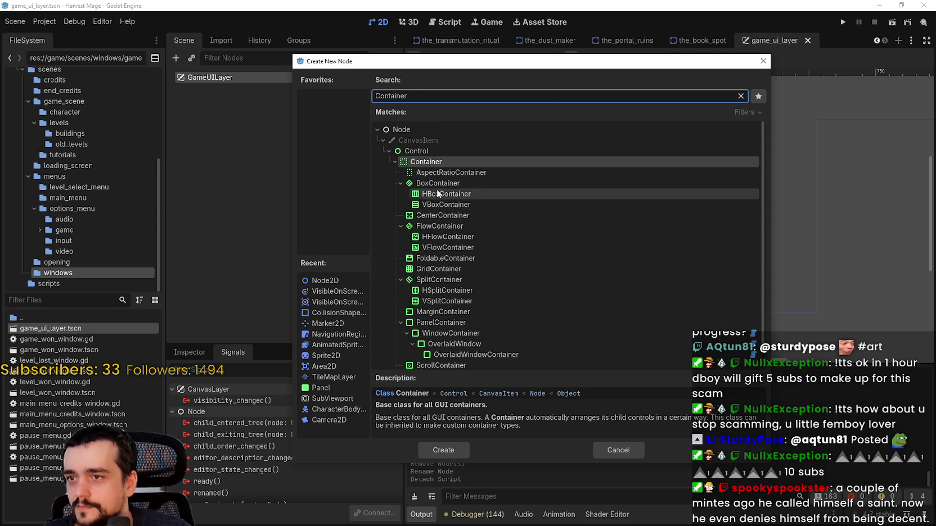
left_click(430, 153)
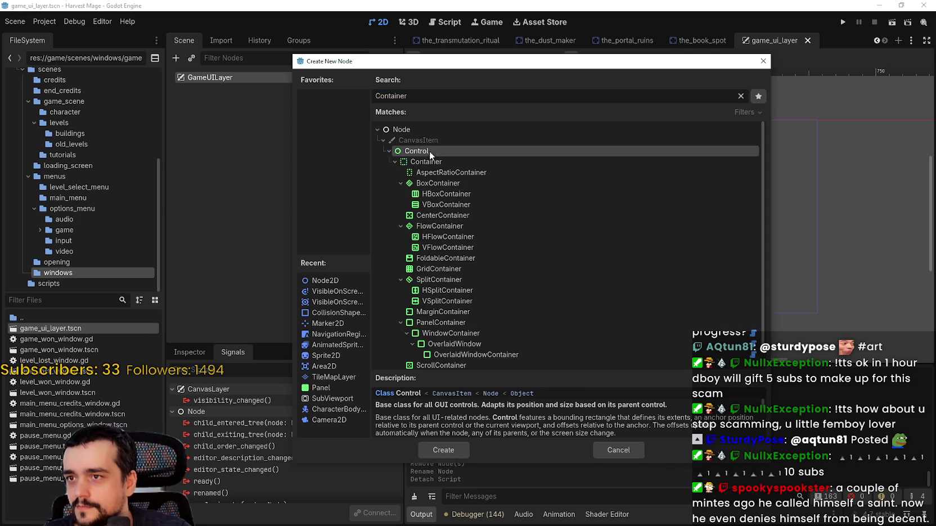
type("C")
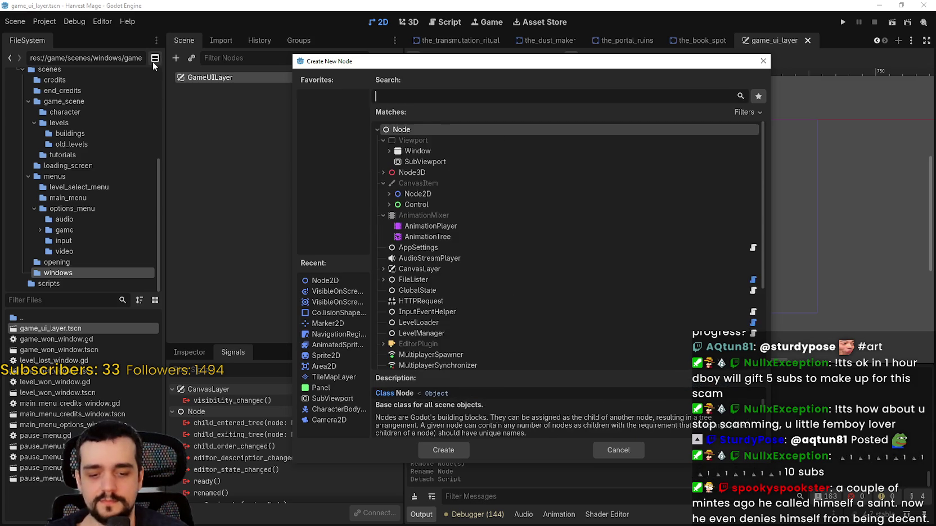
type("ontro")
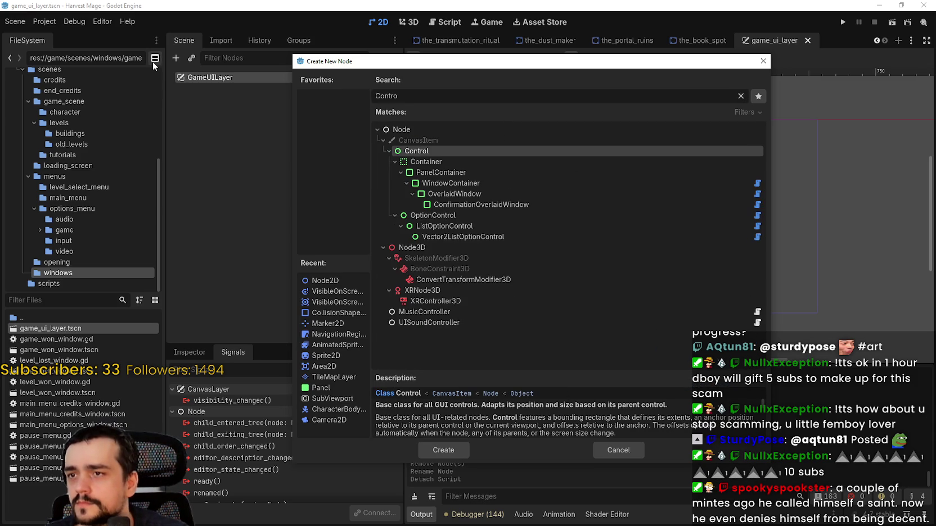
key("BackSpace")
key("BackSpace")
key("BackSpace")
type("Pa")
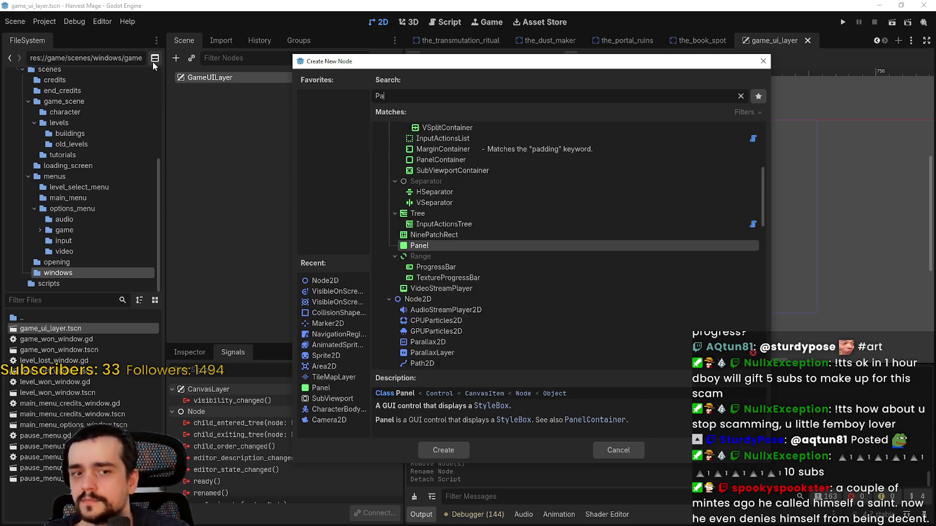
type("nelC")
key("Return")
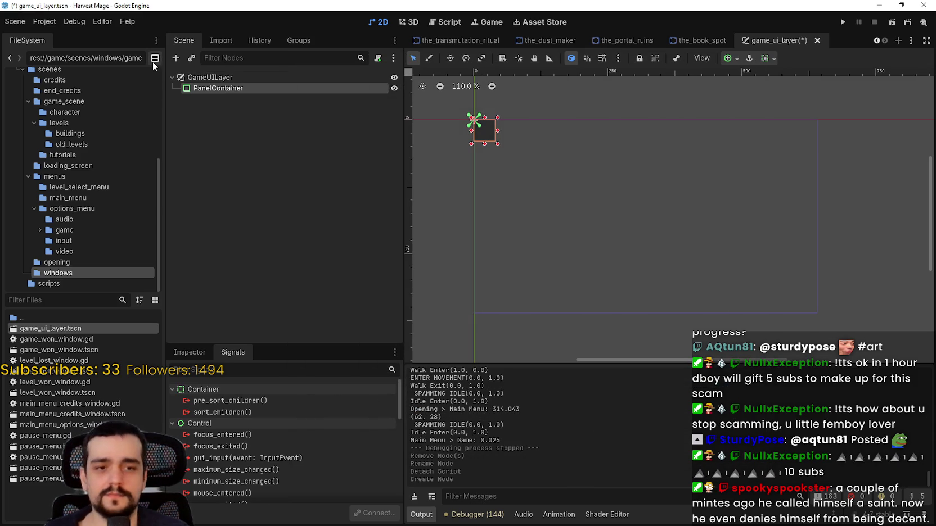
Set the PanelContainer's container sizing to Fill both vertically and horizontally.
left_click(544, 170)
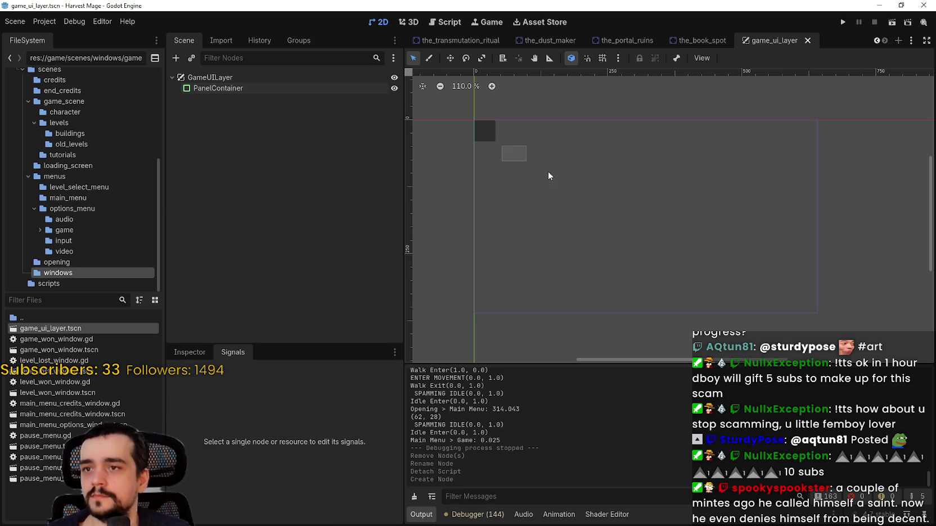
left_click(492, 129)
left_click(768, 58)
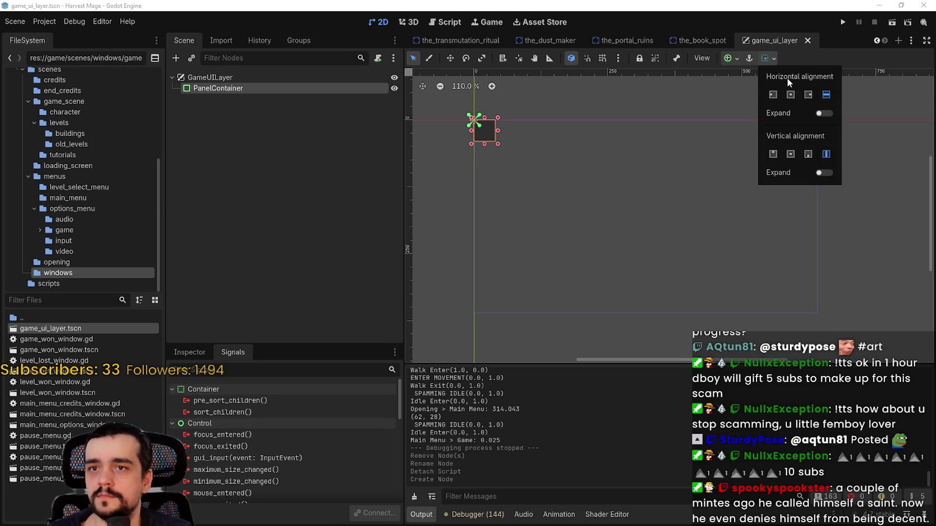
left_click(789, 62)
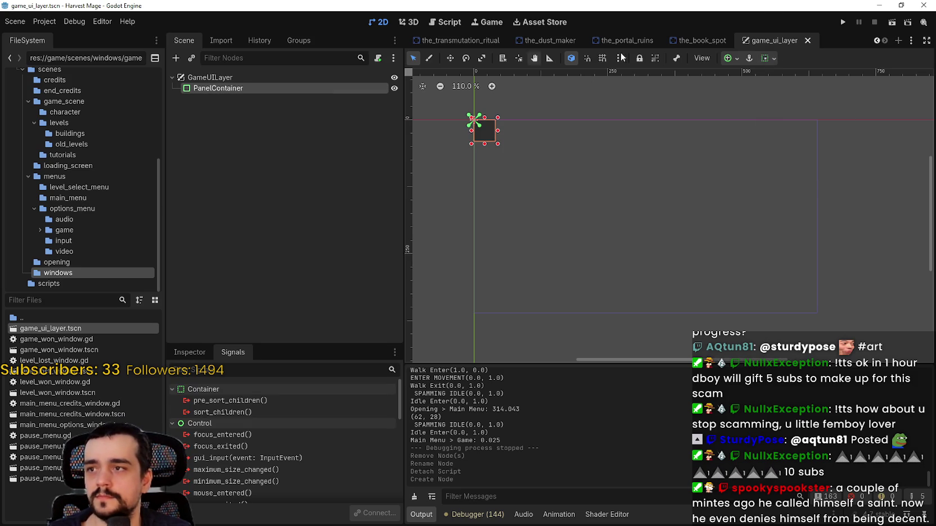
left_click(771, 57)
left_click(830, 158)
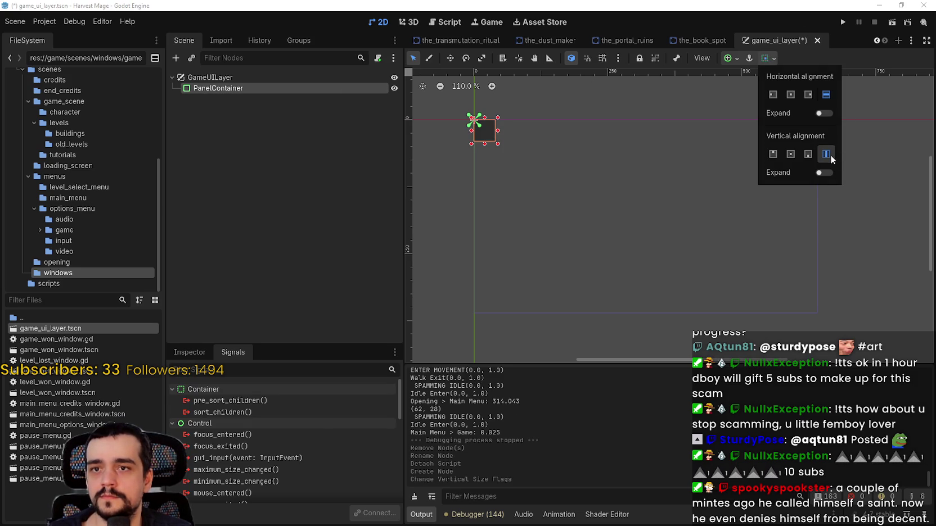
left_click(830, 98)
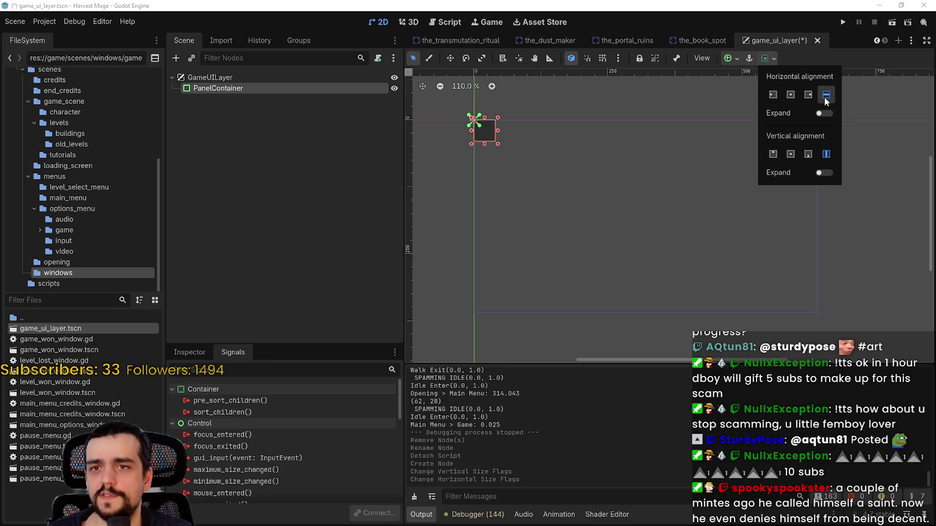
left_click(807, 96)
left_click(827, 95)
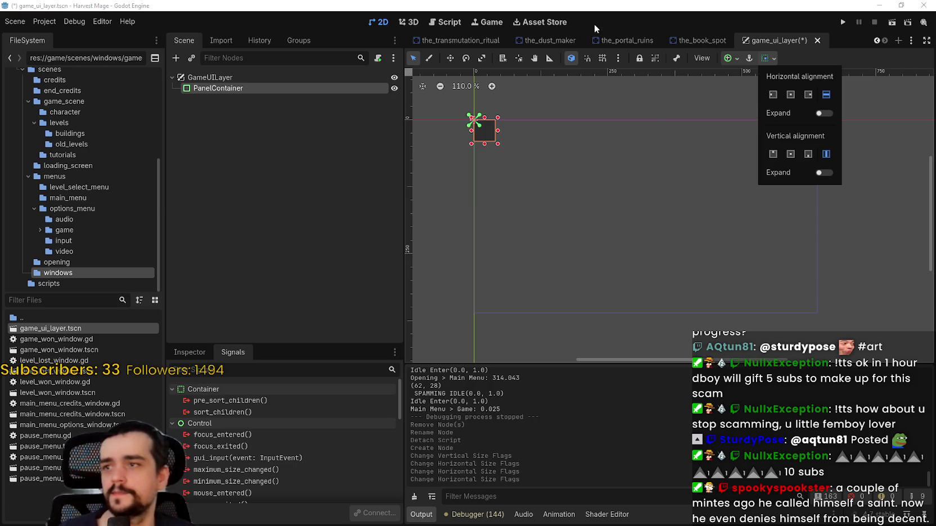
Apply the Full Rect anchor preset, save the scene, review the Inspector, then switch to Discord.
left_click(728, 57)
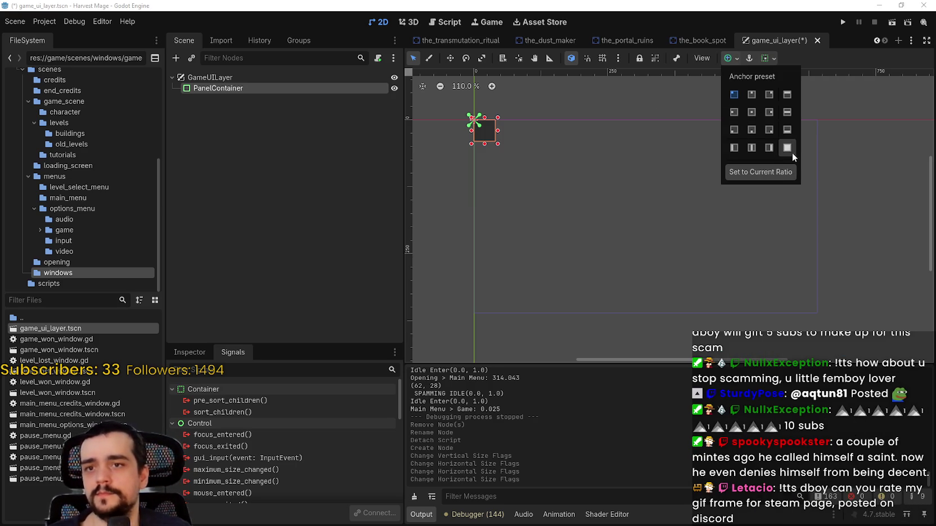
left_click(786, 148)
key("ctrl+s")
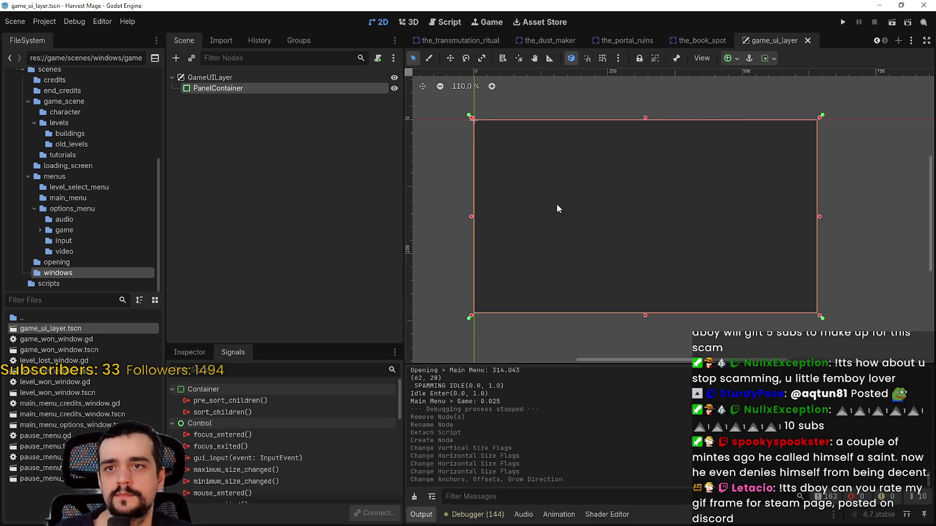
scroll(534, 152, "up", 1)
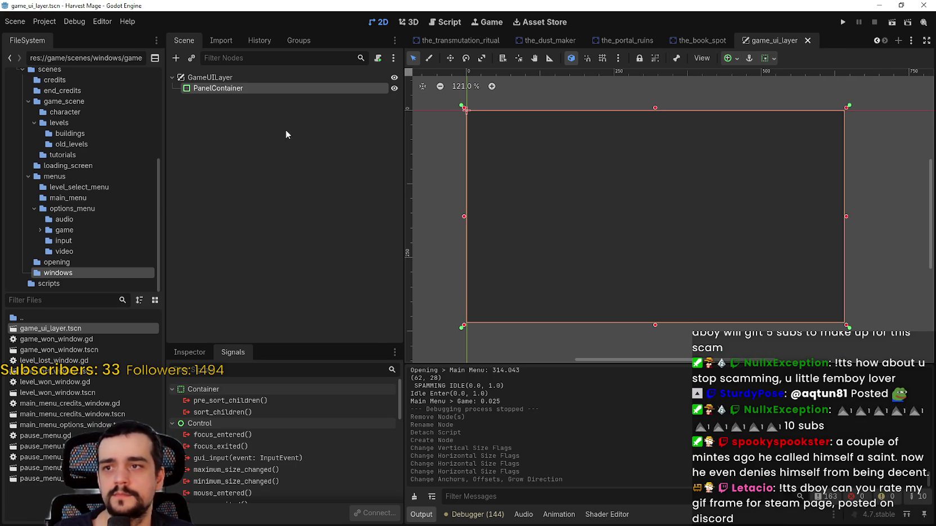
left_click(184, 350)
scroll(276, 460, "down", 3)
scroll(276, 460, "down", 5)
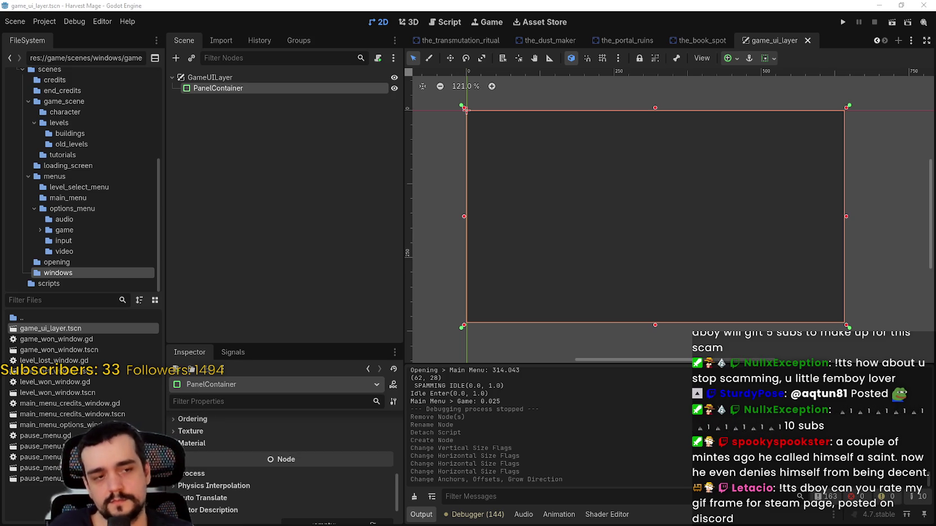
key("alt+Tab")
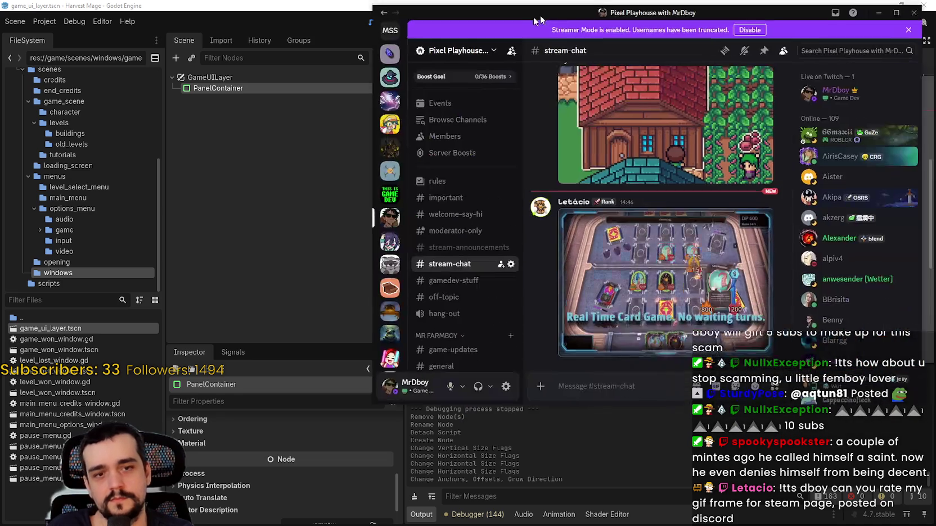
Enlarge the card-game GIF in #stream-chat, close it, and enlarge it again.
left_click(458, 298)
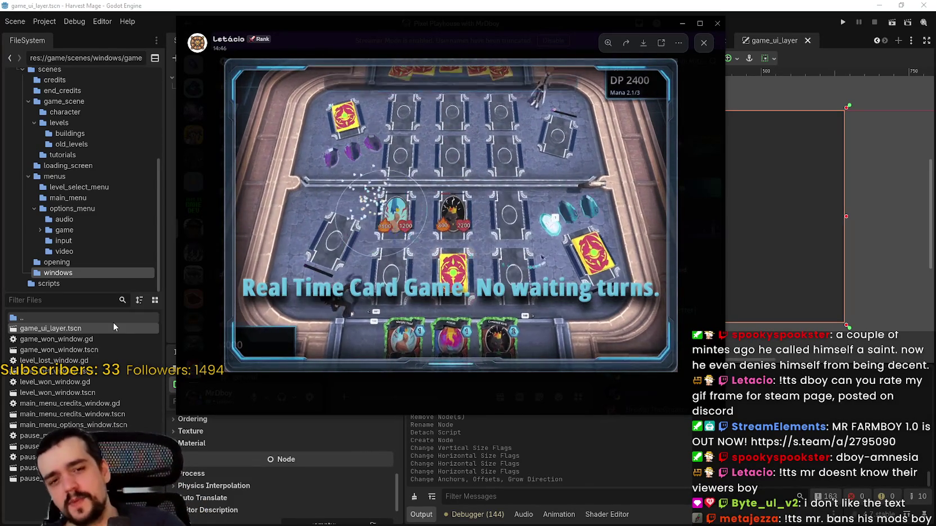
left_click(709, 206)
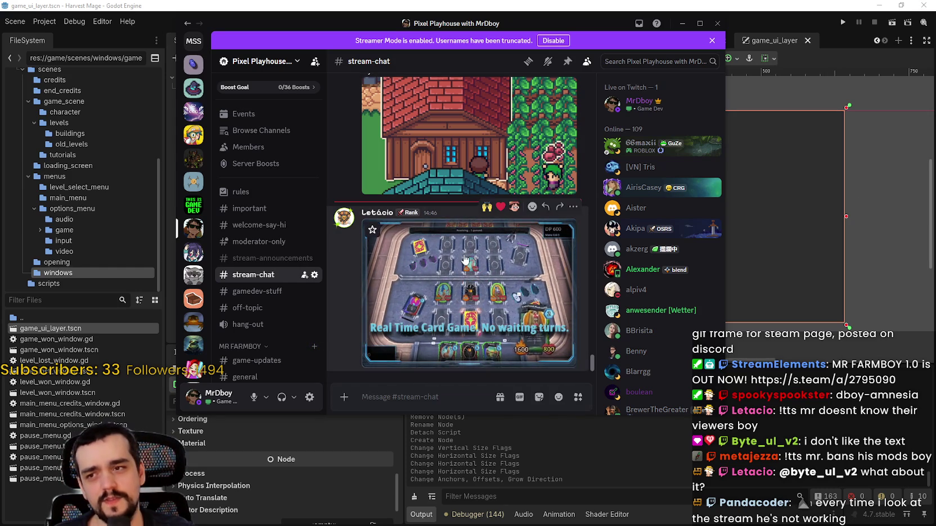
left_click(465, 254)
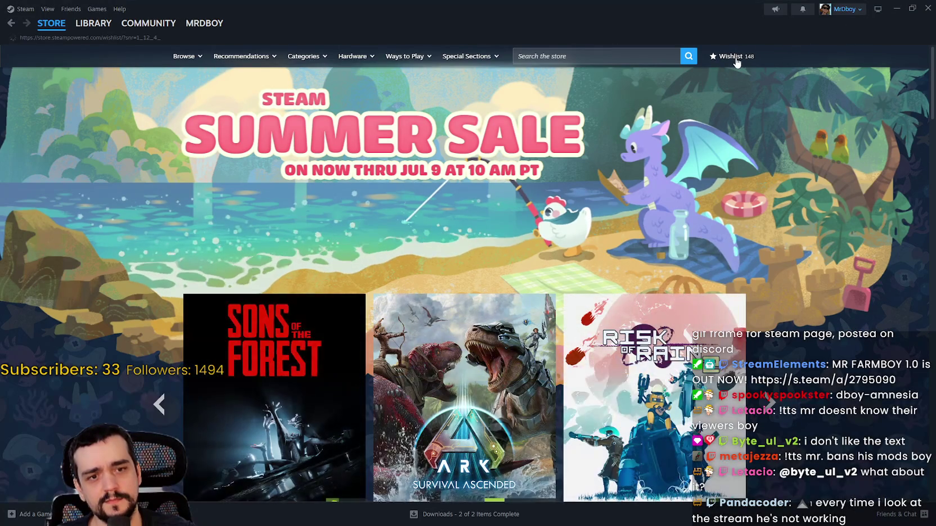
Open the Steam wishlist and sort it by Date Added.
left_click(736, 57)
scroll(514, 320, "down", 3)
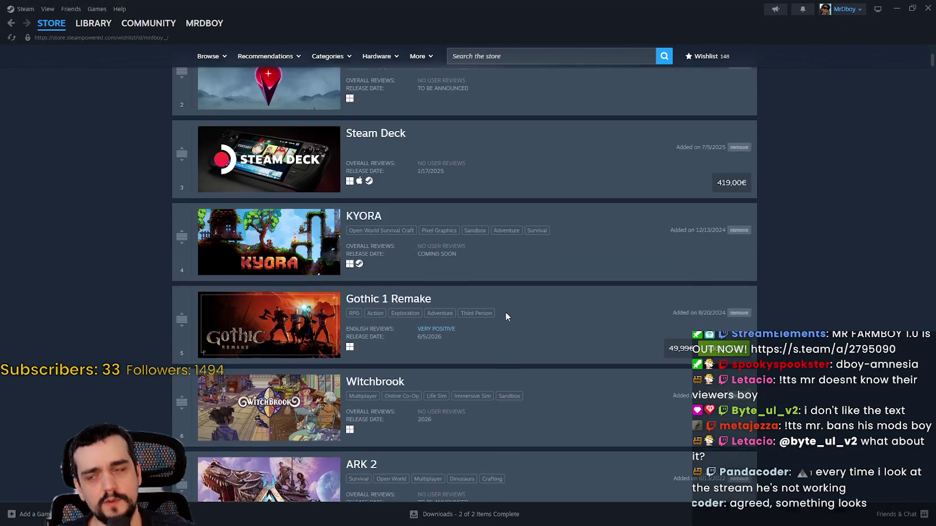
scroll(509, 312, "up", 4)
left_click(724, 129)
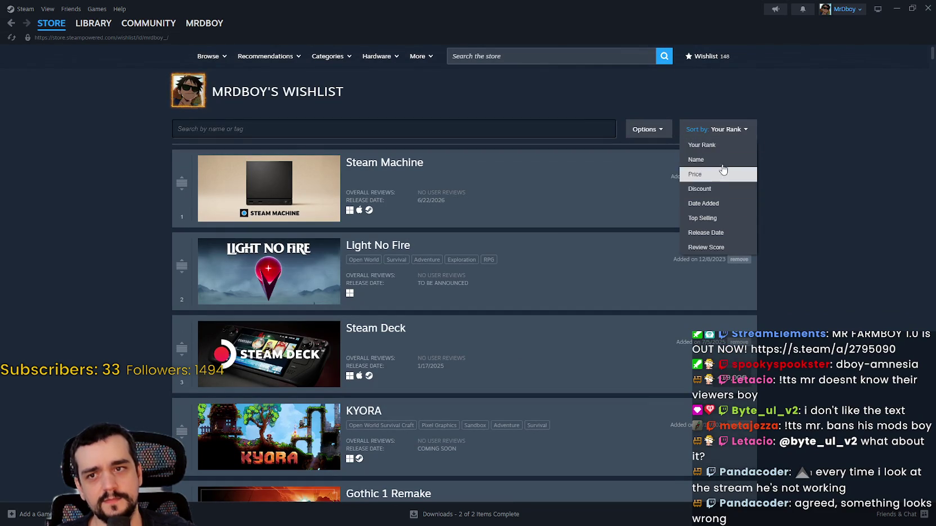
left_click(704, 203)
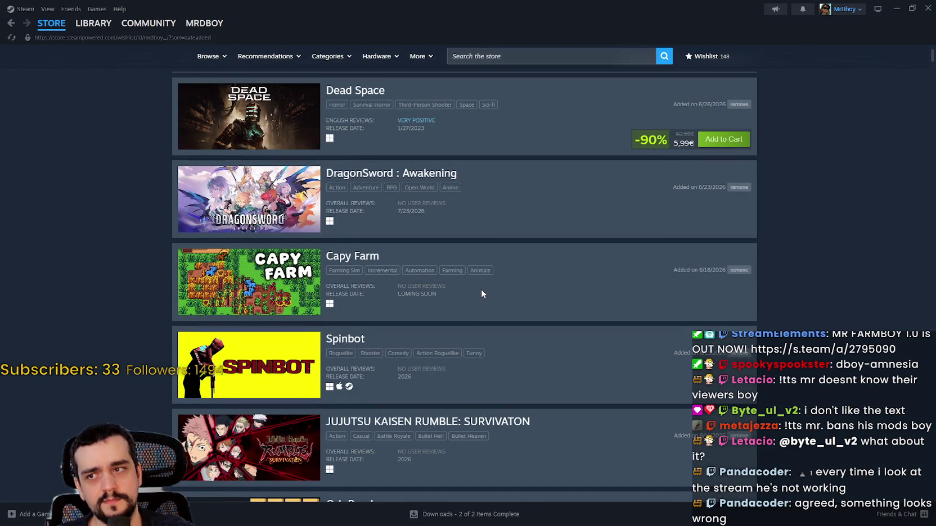
Scroll through the date-sorted wishlist, then minimize the Steam window.
scroll(481, 291, "down", 3)
scroll(481, 290, "down", 5)
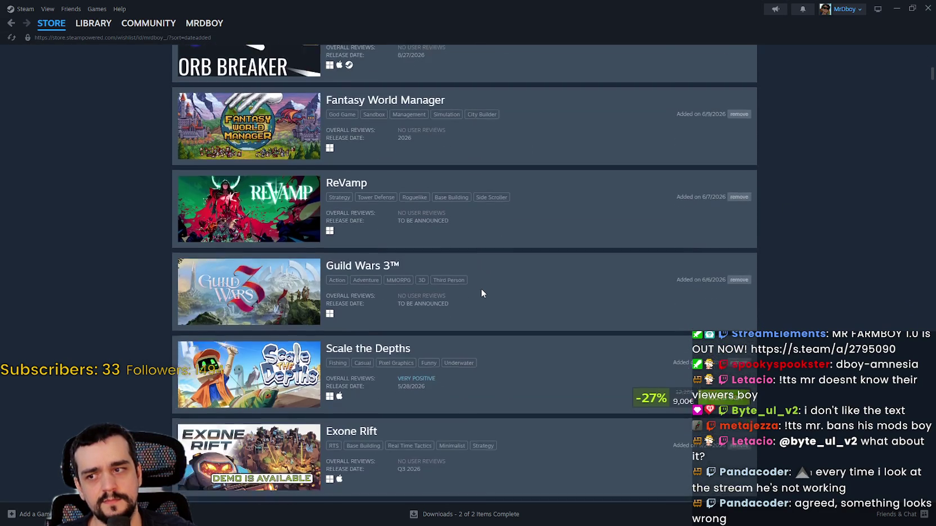
scroll(481, 293, "down", 4)
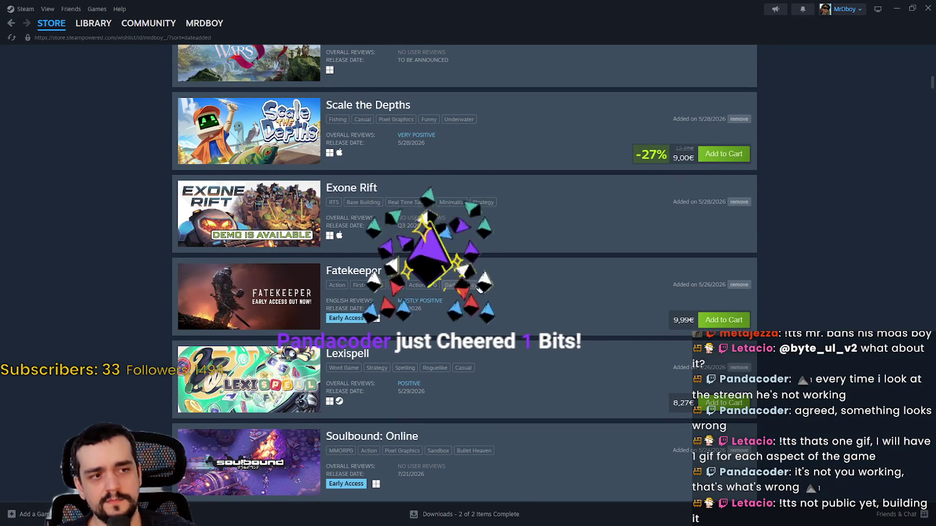
scroll(479, 285, "down", 10)
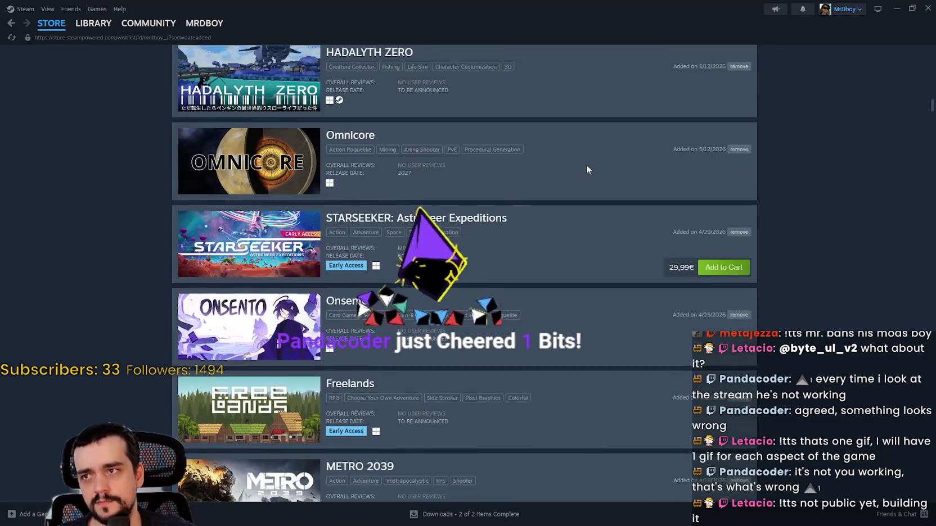
left_click(894, 9)
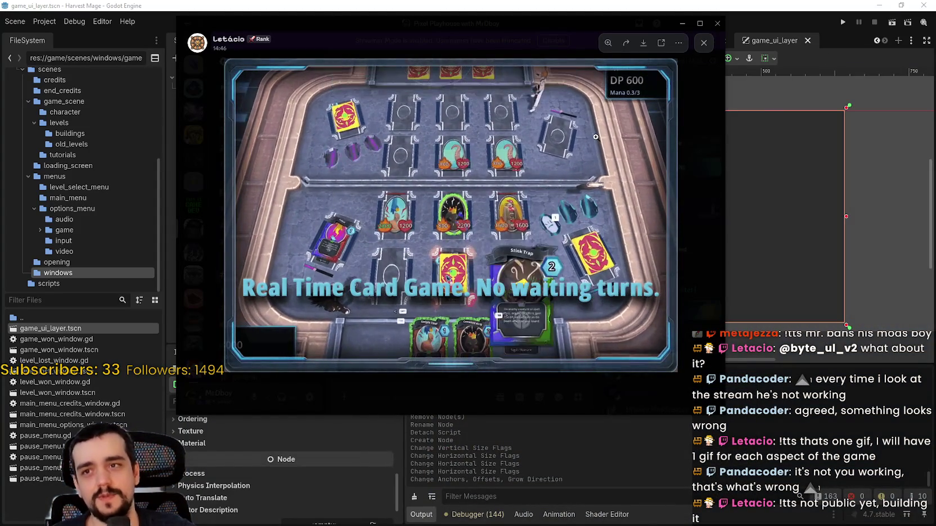
Rewatch the card-game GIF enlarged, close it, and briefly switch to Godot and back.
left_click(697, 221)
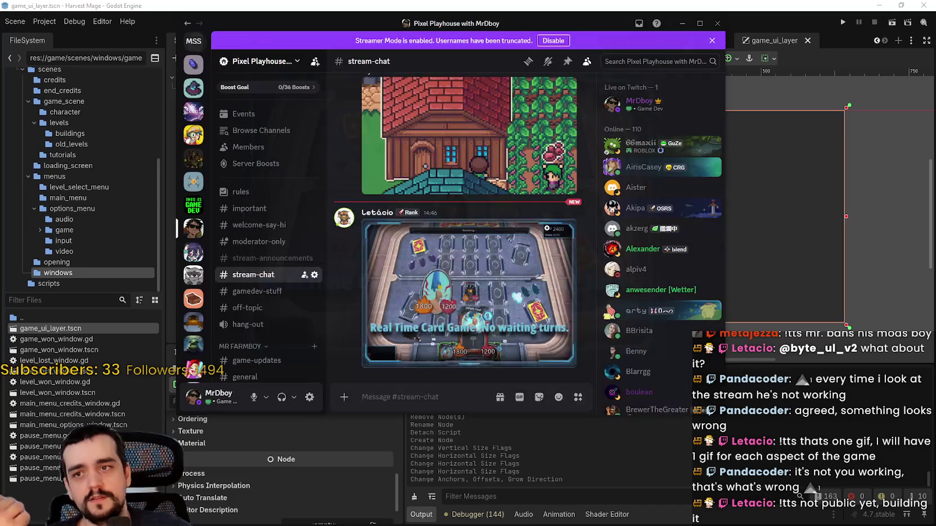
left_click(478, 287)
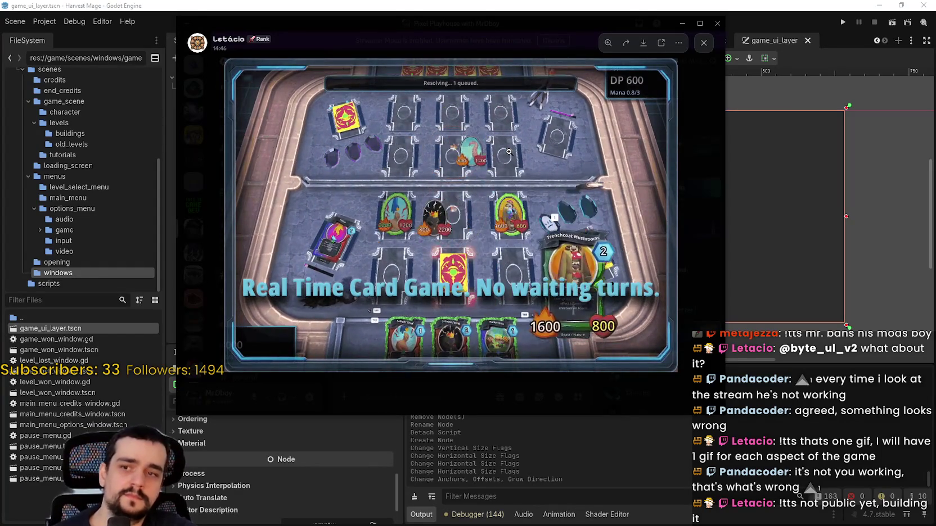
key("Escape")
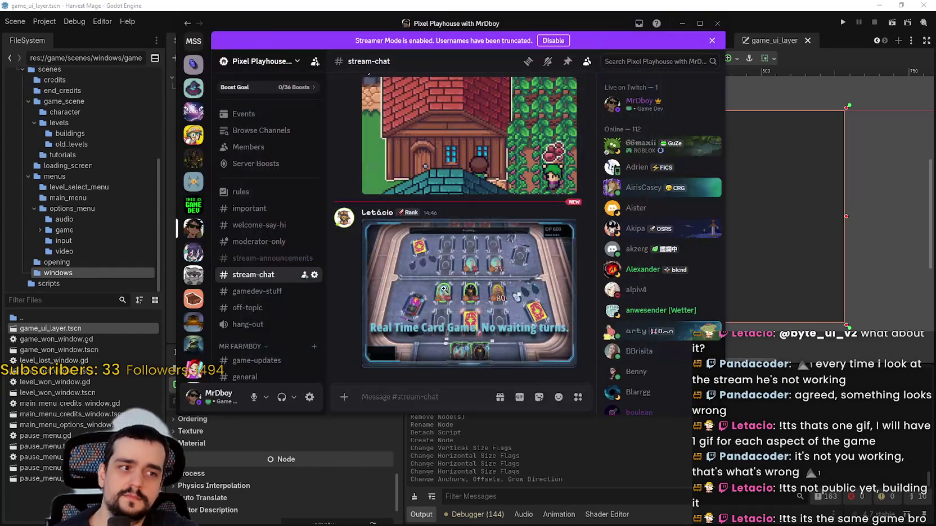
key("alt+Tab")
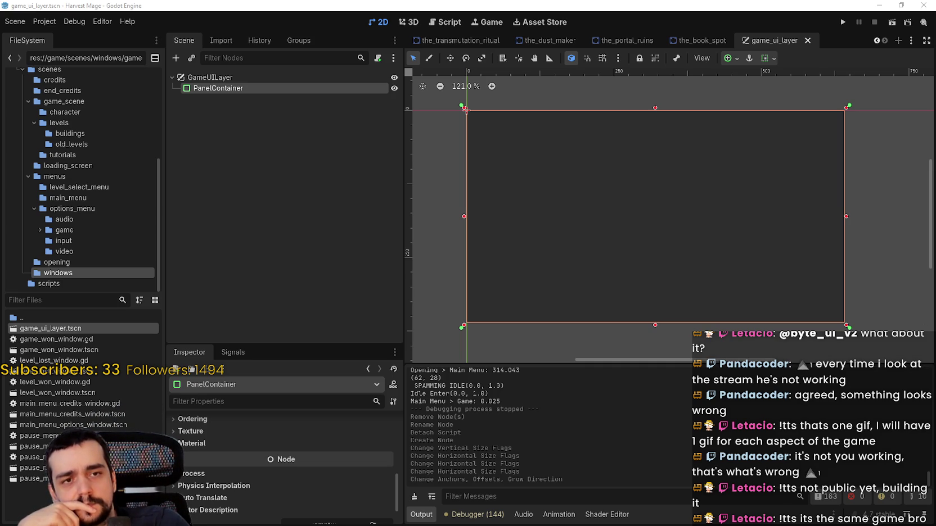
key("alt+Tab")
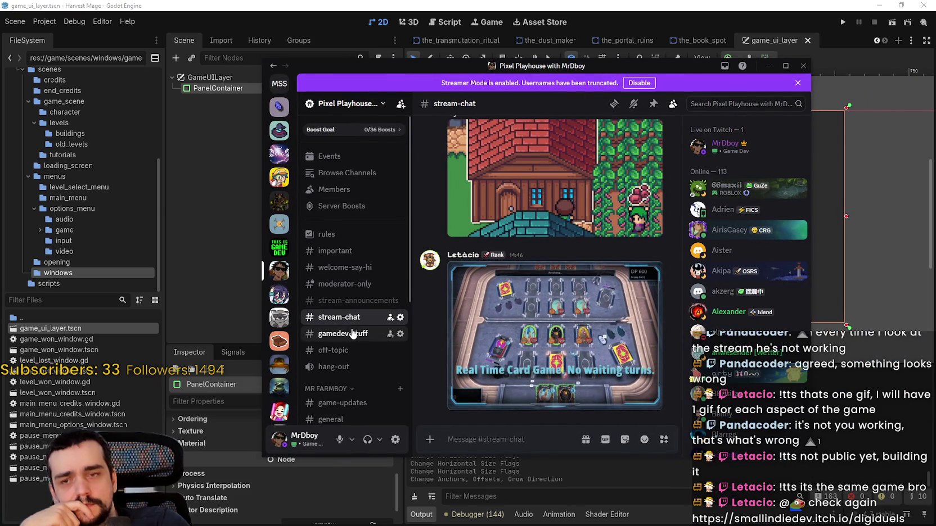
In #gamedev-stuff, start the demo trailer and make it full screen.
left_click(353, 334)
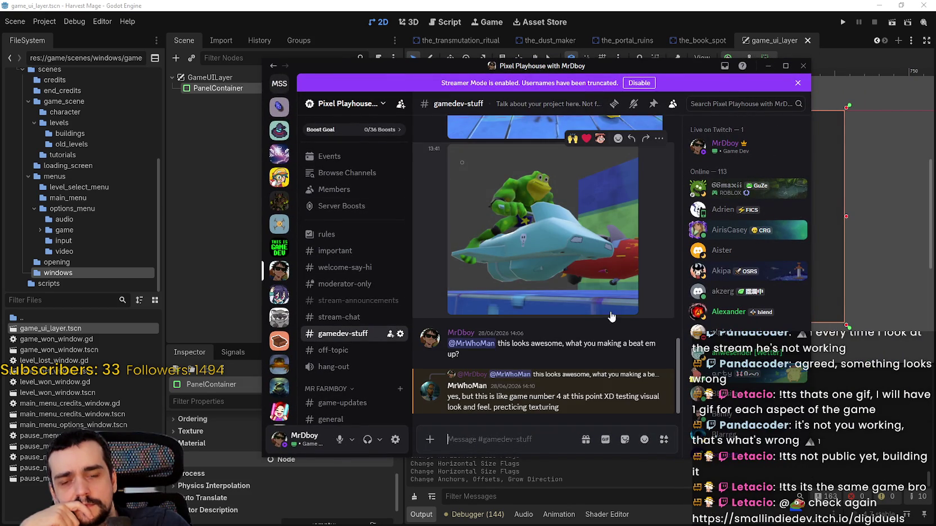
scroll(610, 307, "up", 10)
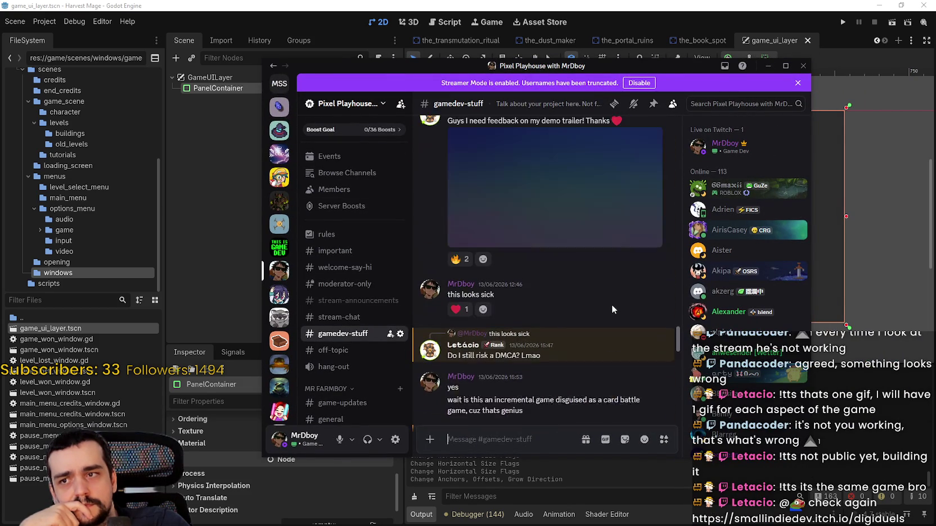
scroll(587, 377, "up", 2)
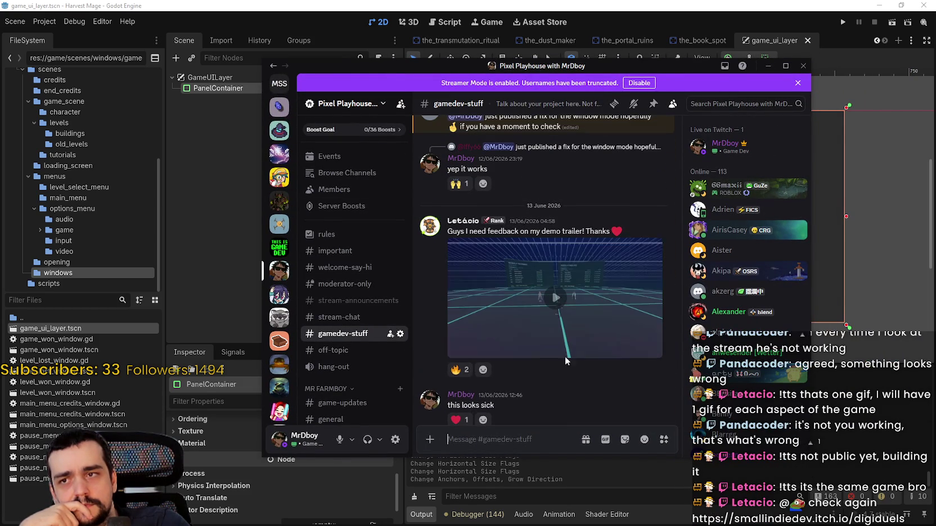
left_click(543, 318)
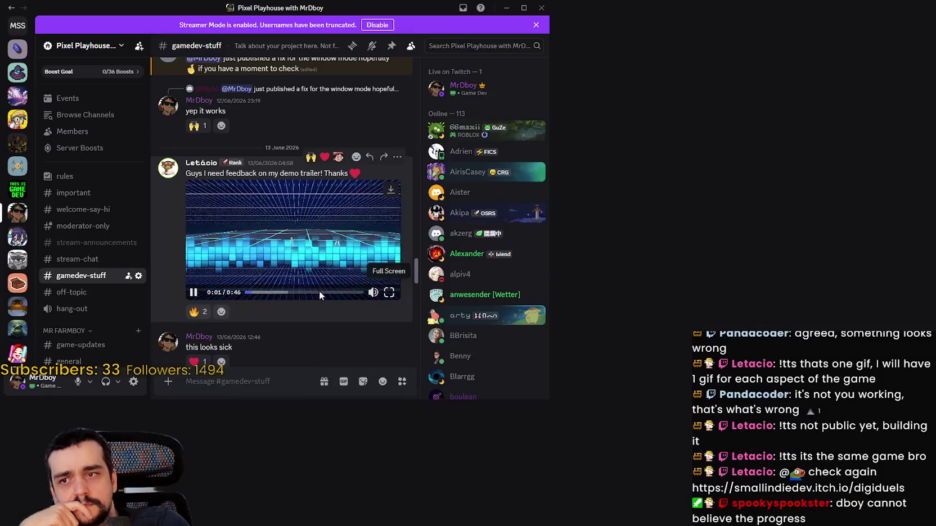
left_click(651, 349)
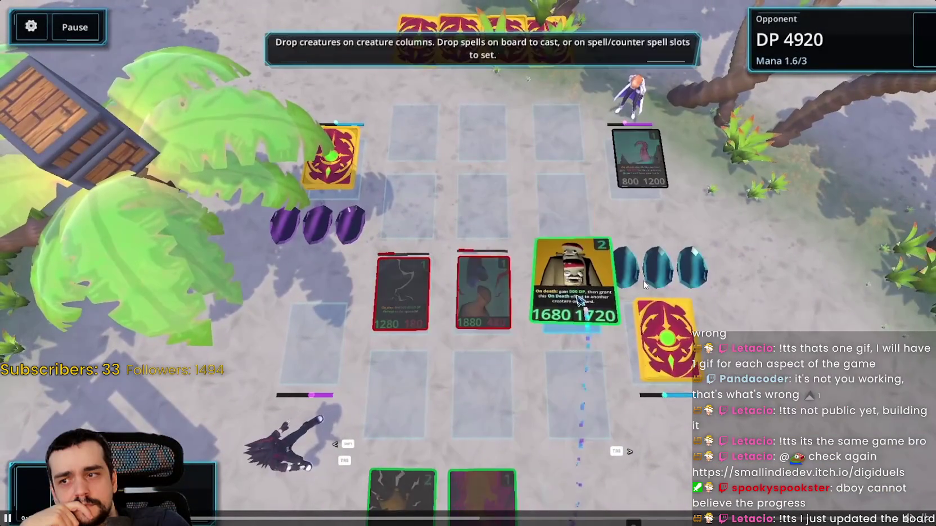
Pause, rewind and skip ahead through the trailer, then exit full screen.
left_click(508, 307)
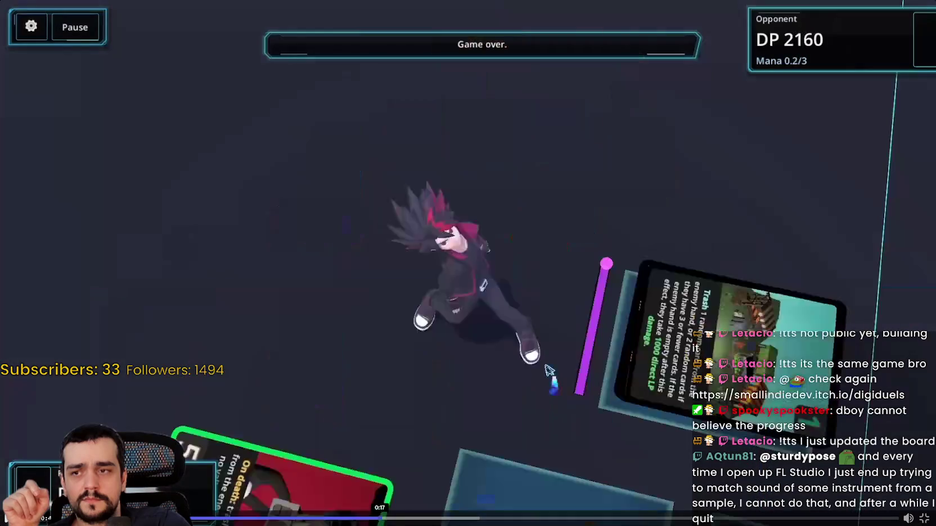
key("Left")
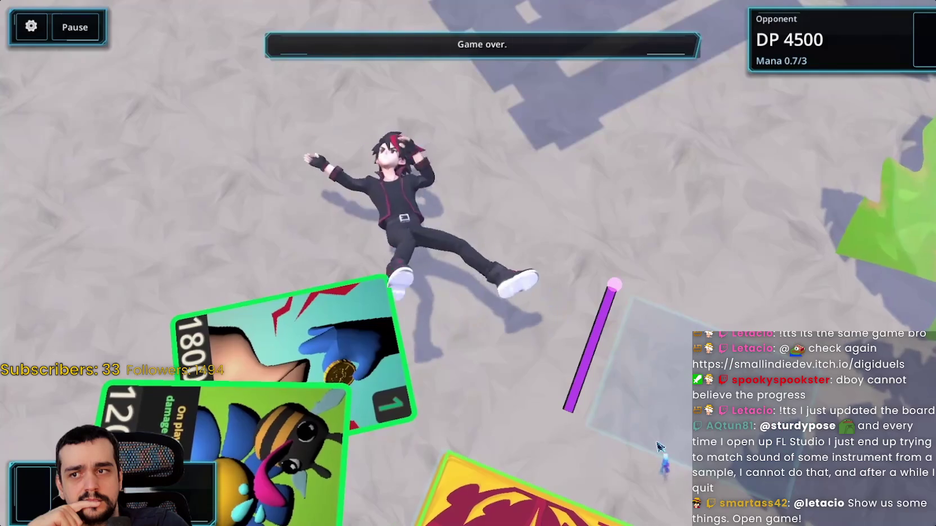
mouse_move(606, 223)
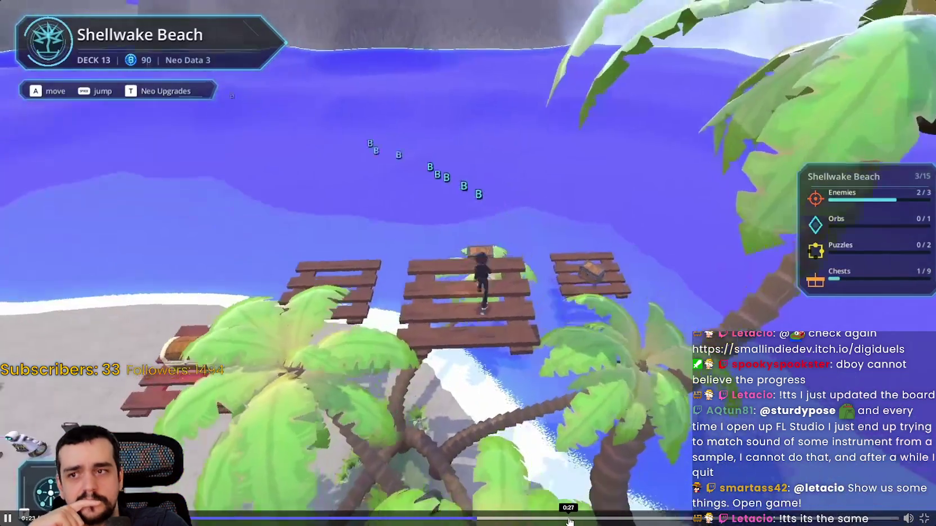
left_click(569, 522)
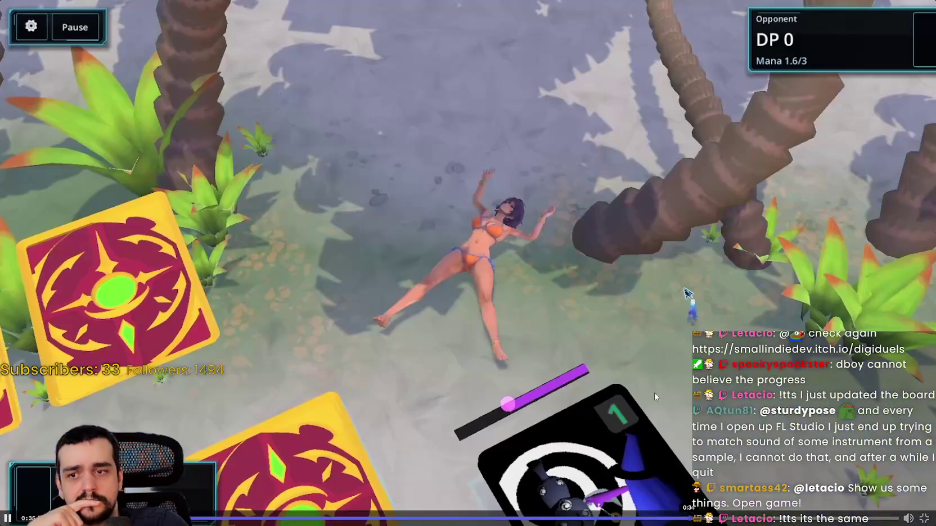
left_click(570, 226)
left_click(570, 228)
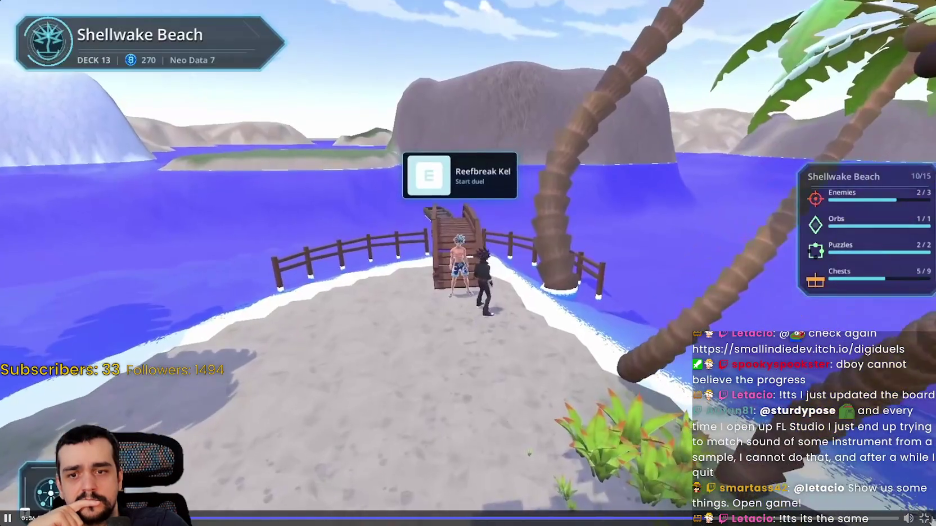
key("Escape")
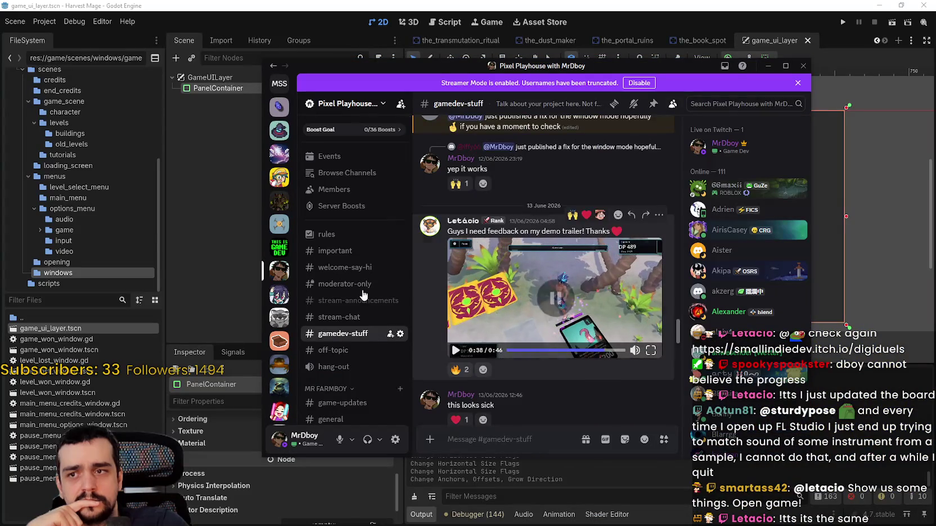
In #stream-chat, enlarge the card-game GIF twice, closing the viewer each time.
left_click(339, 316)
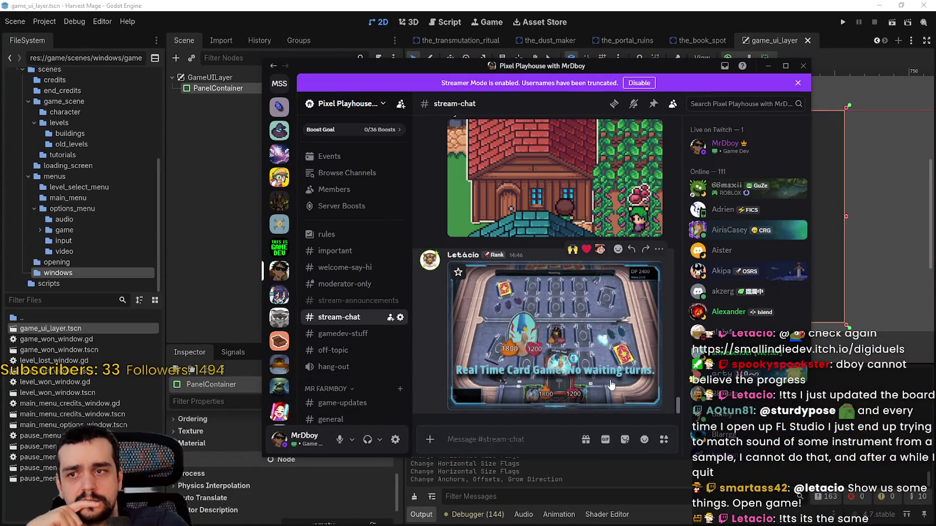
left_click(556, 331)
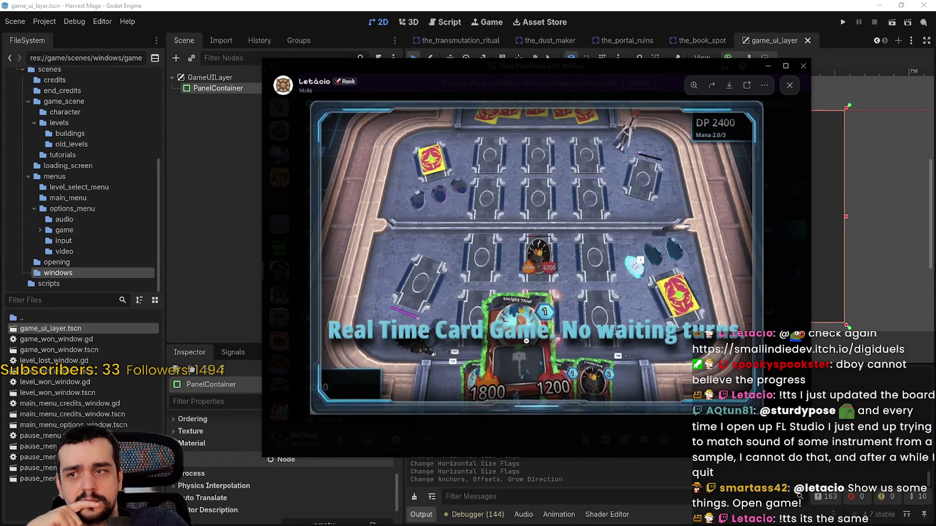
left_click(766, 273)
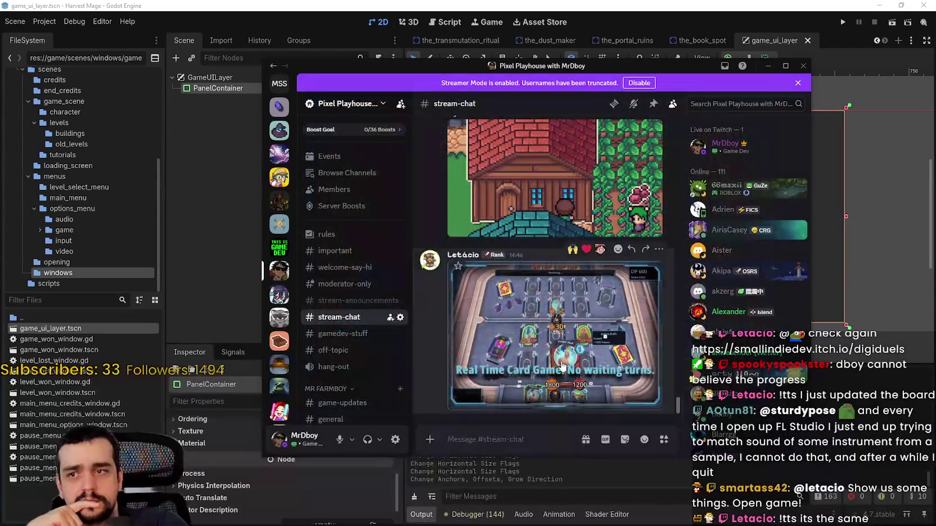
left_click(532, 327)
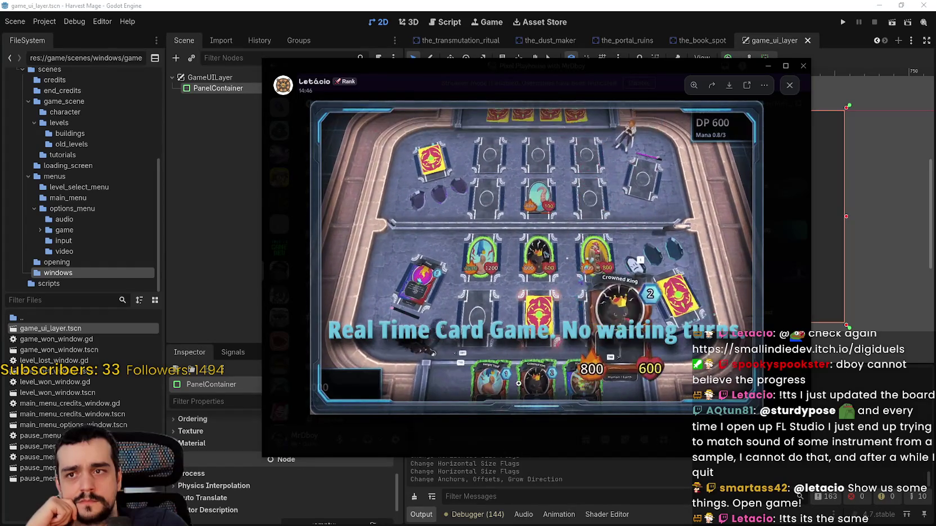
left_click(480, 437)
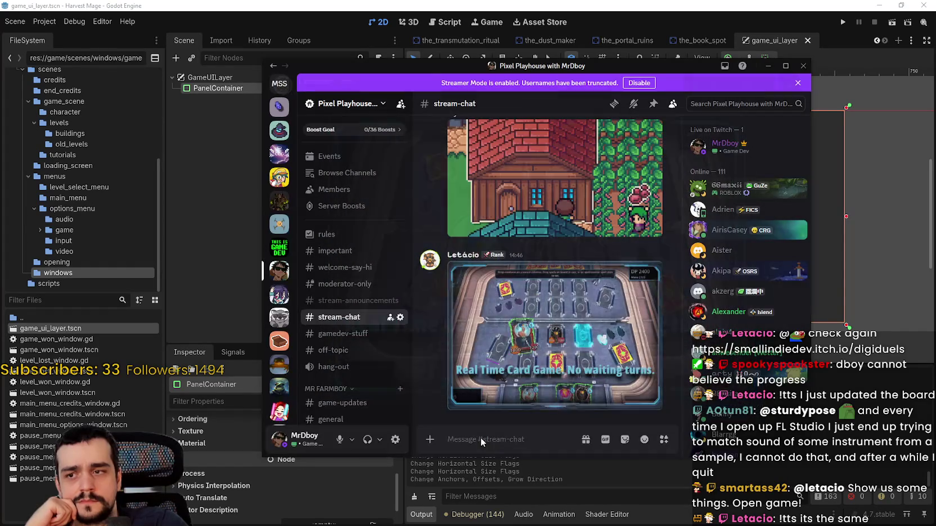
Visit #stream-announcements and #stream-chat, then play the #gamedev-stuff demo trailer from 0:00.
left_click(346, 301)
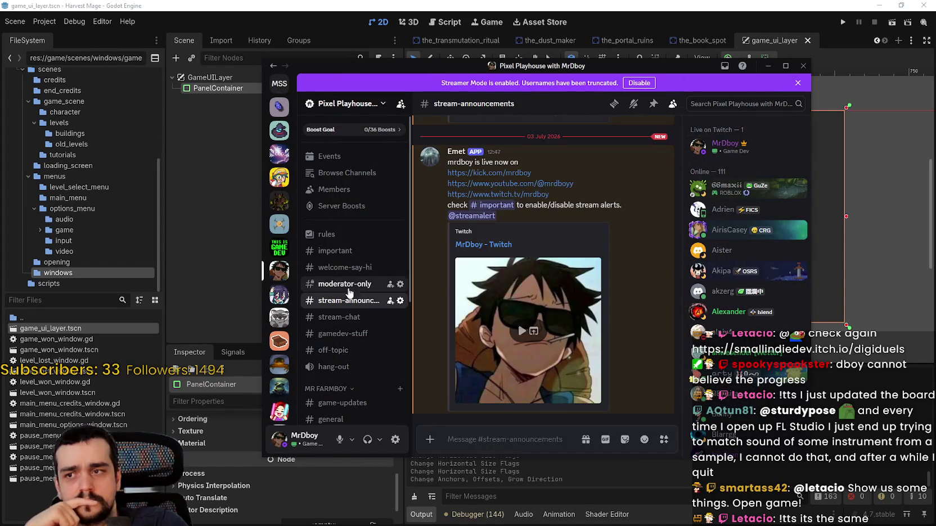
left_click(340, 317)
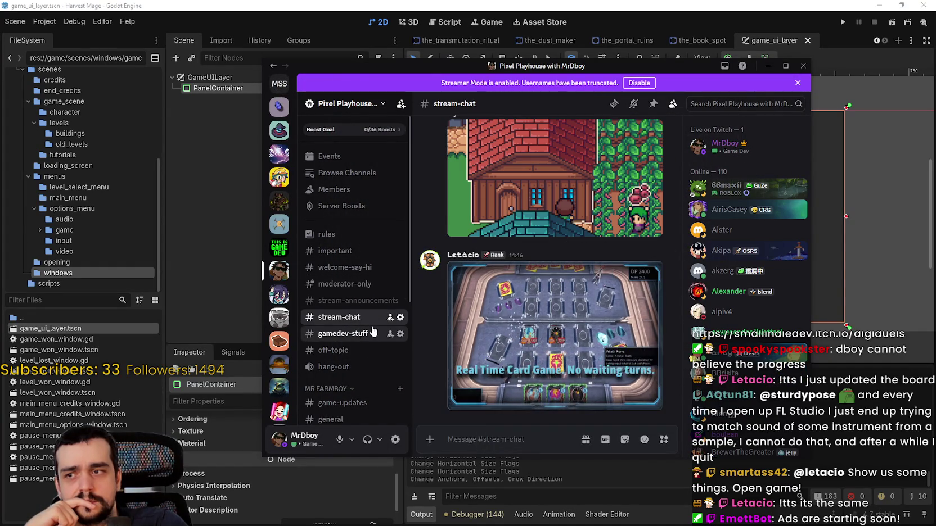
left_click(340, 334)
left_click(546, 311)
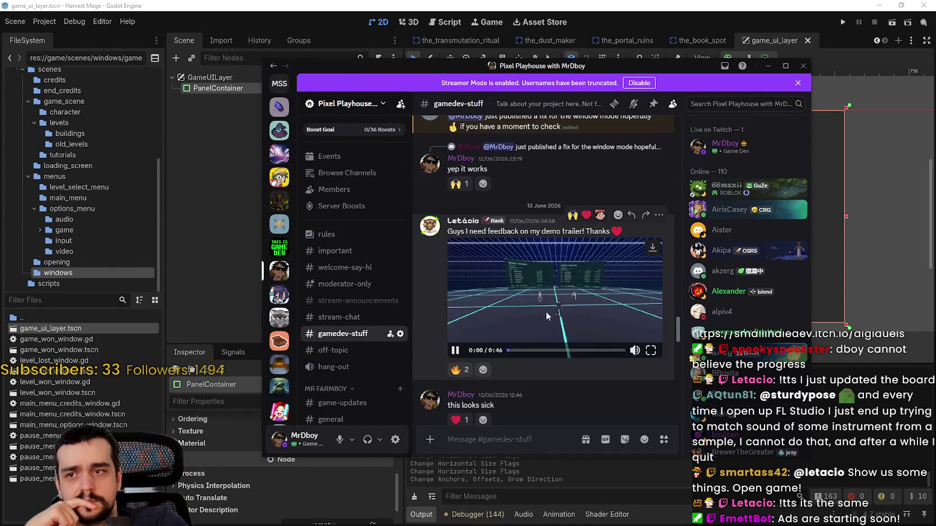
Watch the trailer full screen, pause it around 0:30 on the card battle, then exit full screen.
left_click(650, 350)
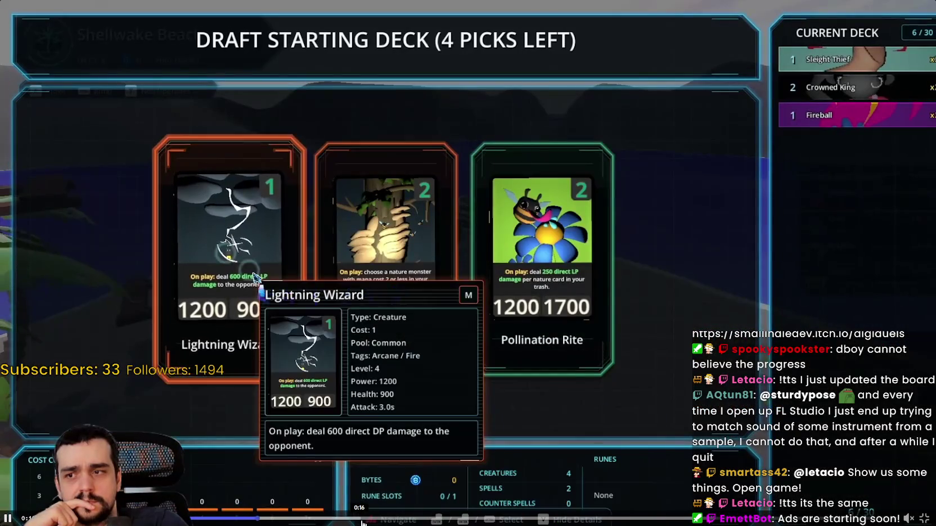
left_click(385, 518)
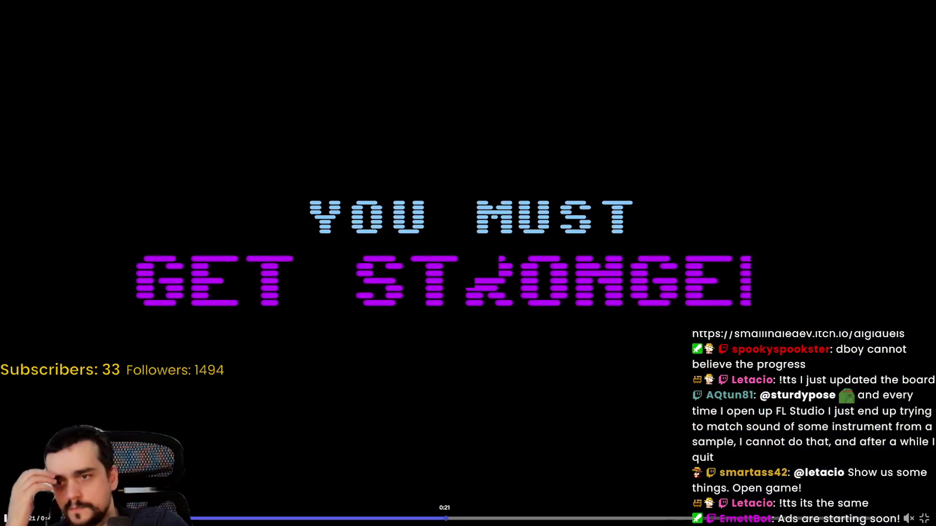
left_click(607, 517)
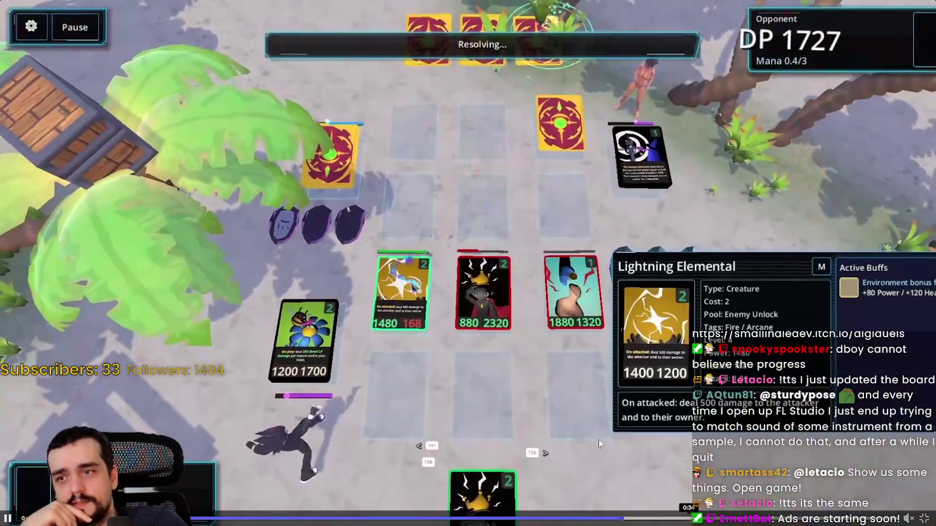
left_click(564, 414)
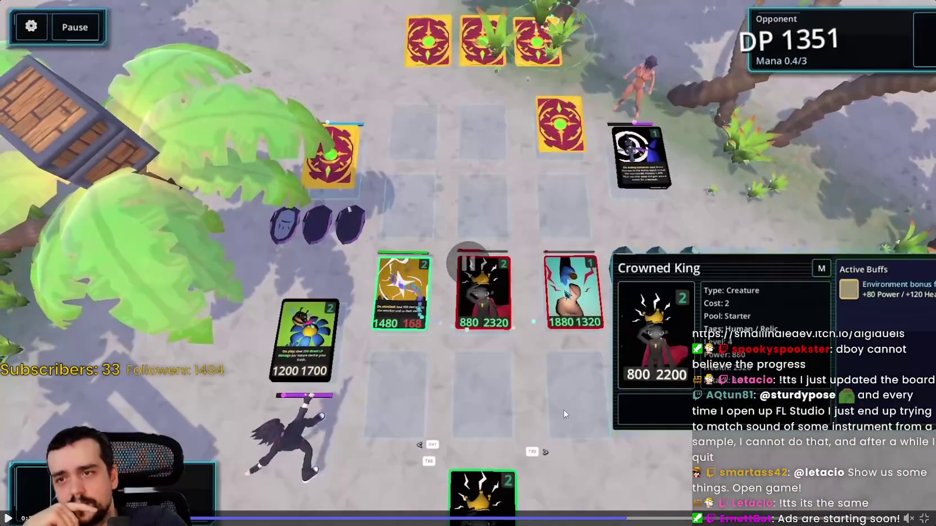
left_click(924, 519)
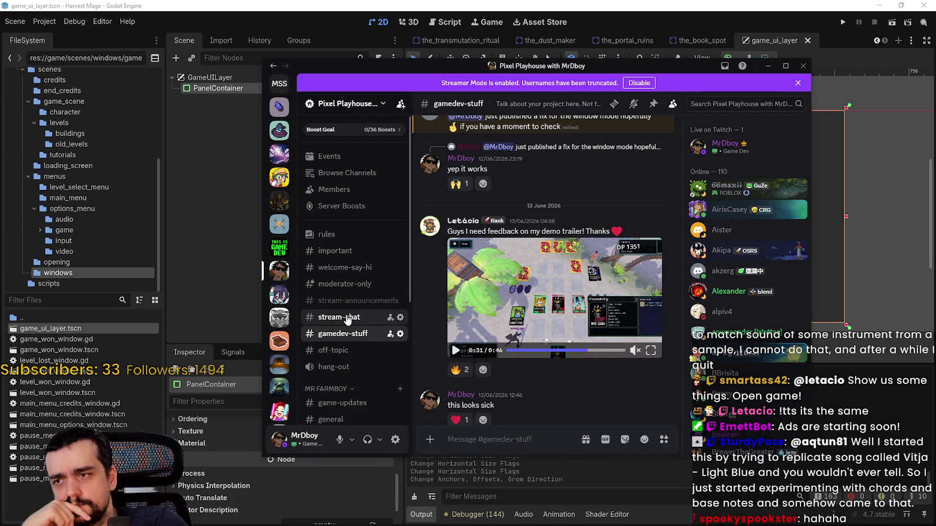
Enlarge the #stream-chat card-game GIF, zooming into the screenshot and back out.
left_click(570, 333)
left_click(546, 302)
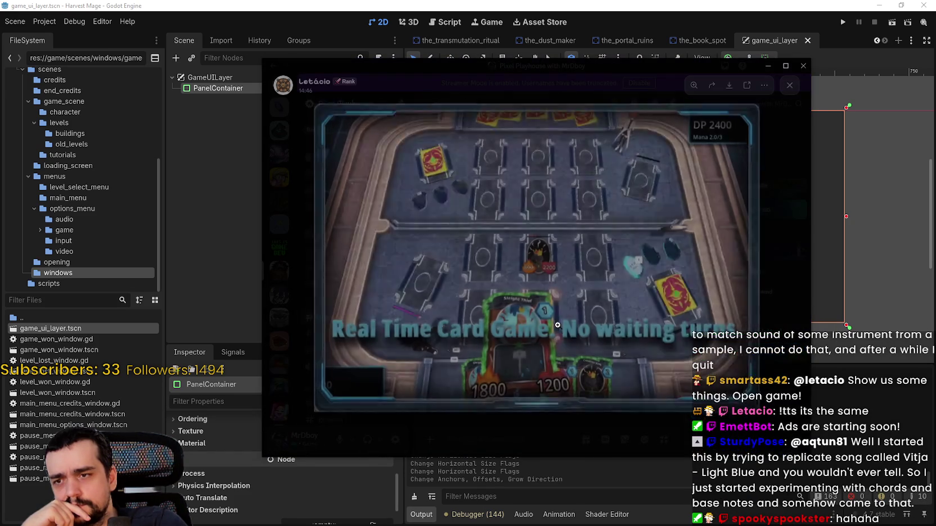
left_click(550, 294)
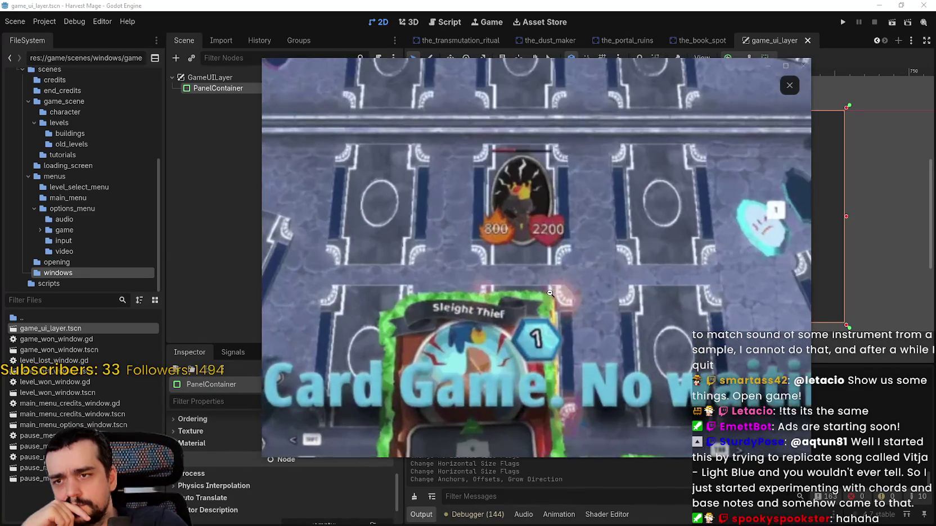
left_click(681, 184)
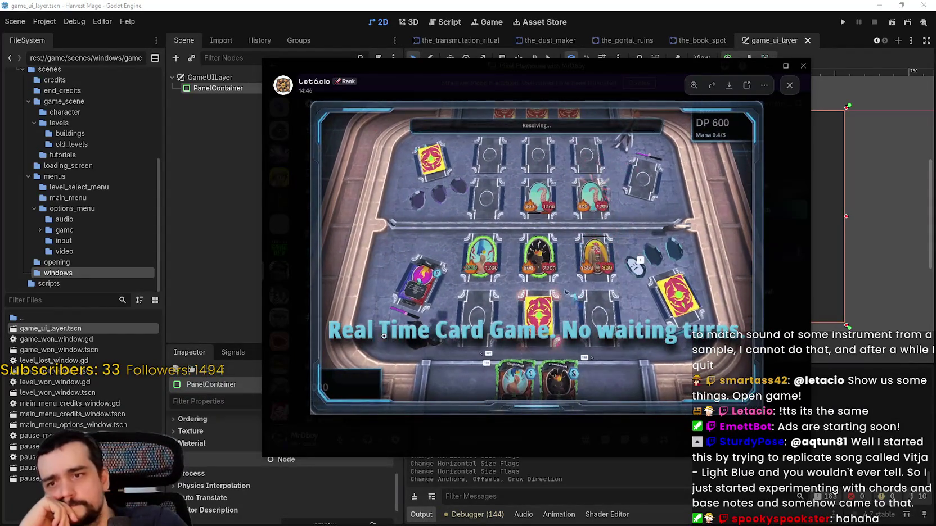
Close the media viewer, seek the trailer to about 0:14 then 0:11, and play it full screen.
left_click(488, 445)
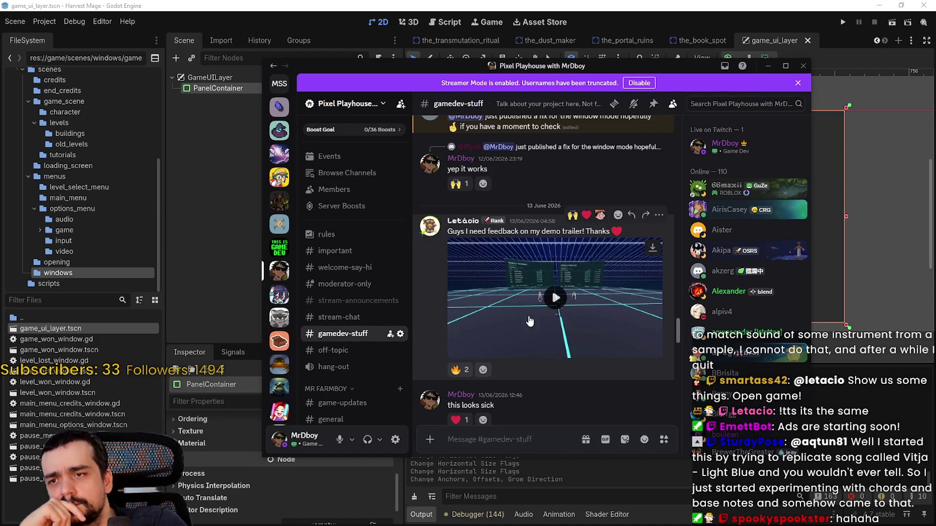
left_click(543, 351)
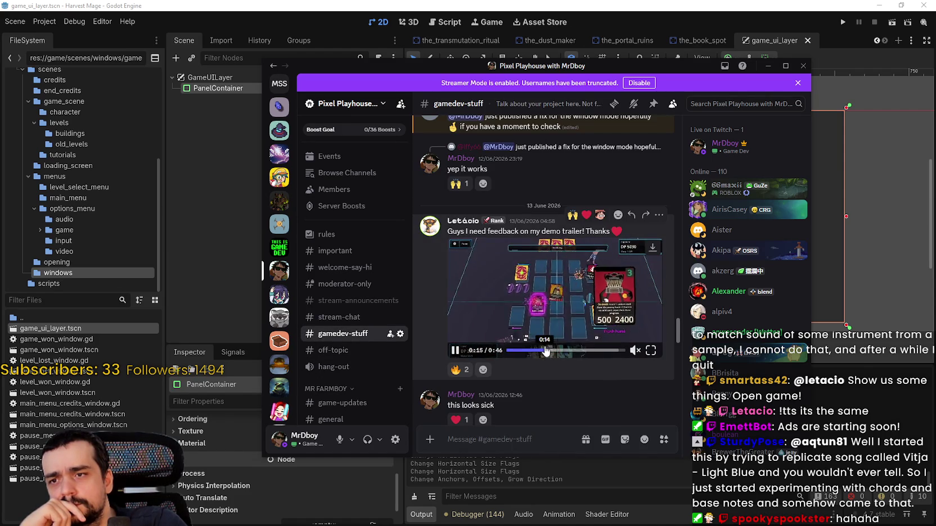
left_click(539, 351)
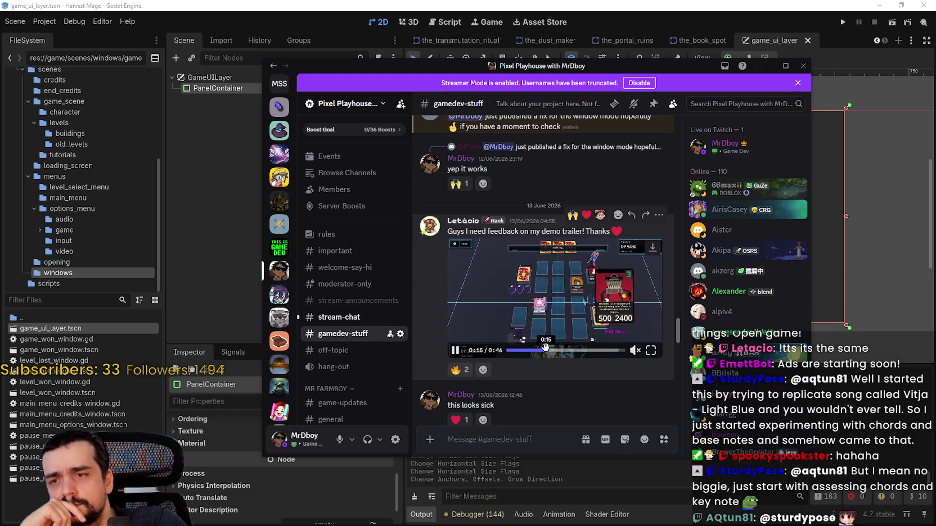
left_click(650, 354)
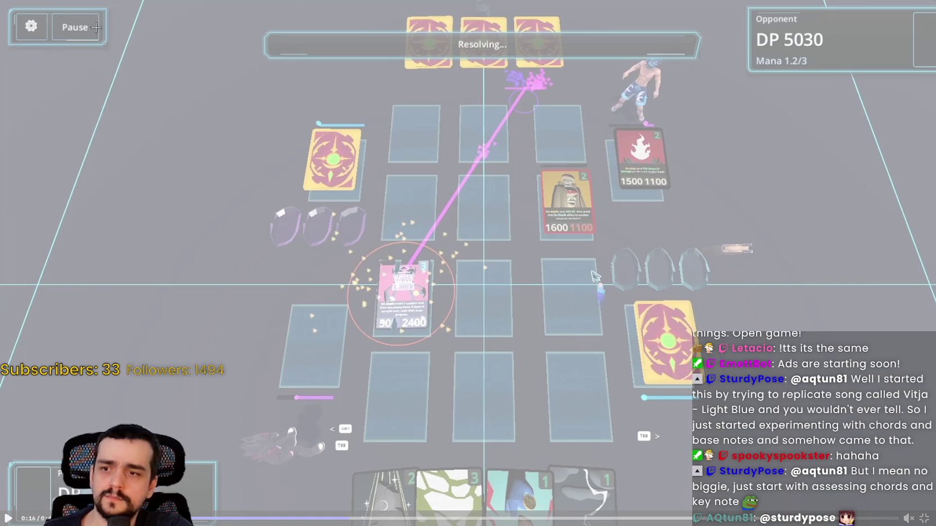
Snip the trailer's card-battle frame, then leave full screen and return to #stream-chat.
mouse_move(52, 0)
left_mouse_down()
mouse_move(777, 525)
mouse_move(837, 525)
left_mouse_up()
key("alt+Tab")
key("Escape")
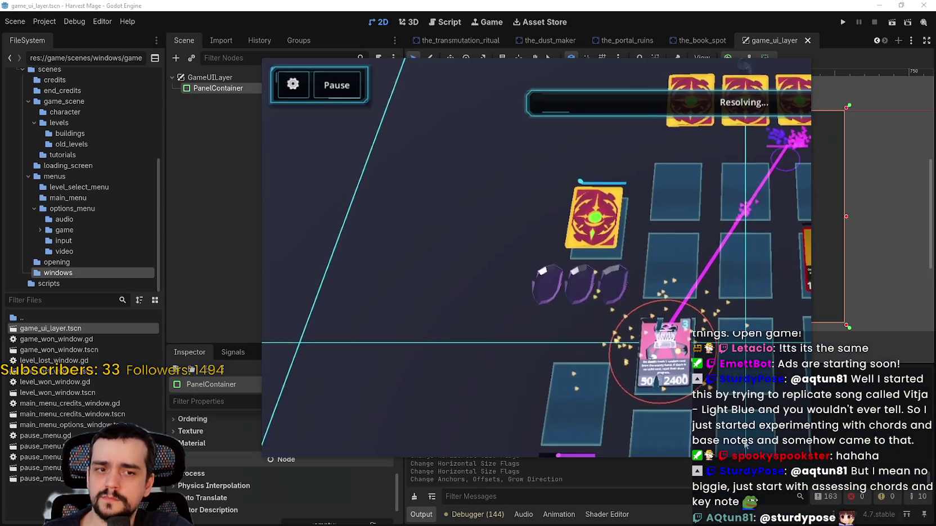
key("Escape")
key("alt+Up")
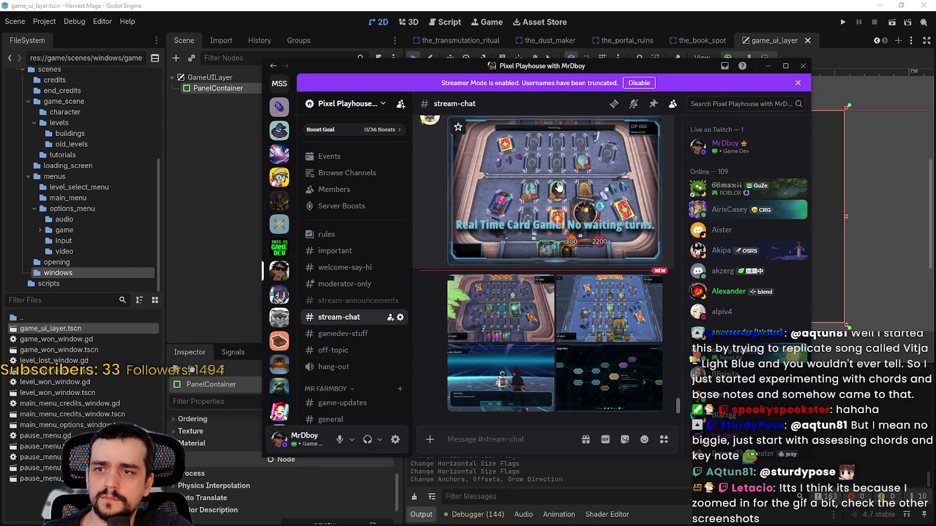
Enlarge the board clip and shrink the Snipping Tool window beside it.
left_click(558, 185)
key("alt+Tab")
left_click_drag(23, 8, 44, 17)
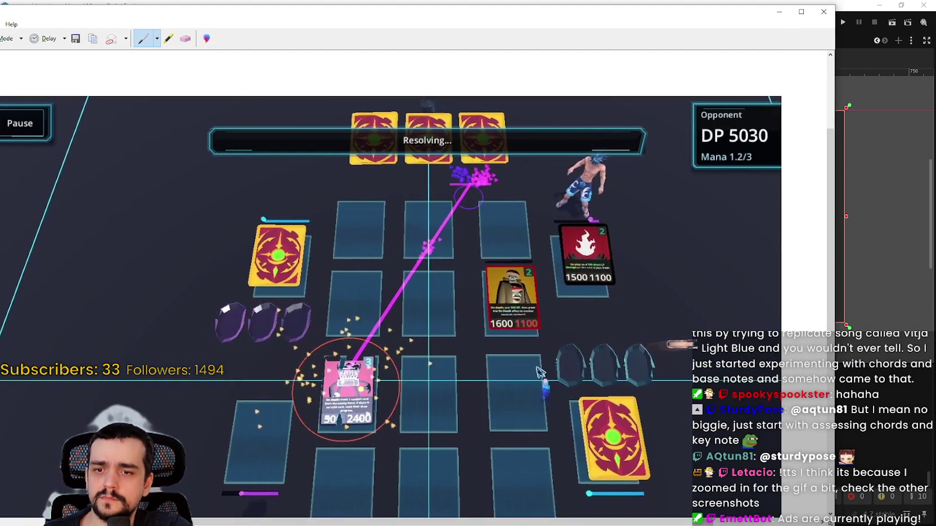
left_click_drag(834, 523, 344, 485)
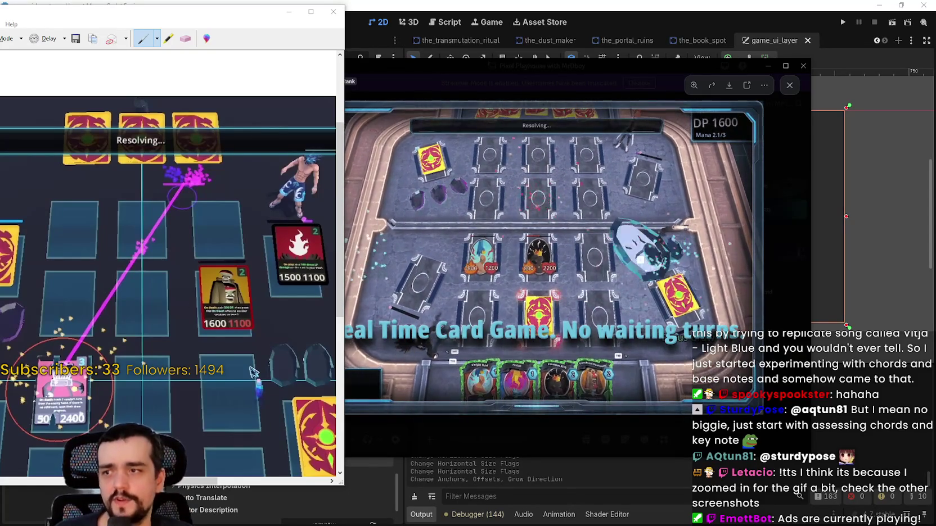
scroll(169, 264, "down", 5)
scroll(168, 318, "down", 3)
scroll(163, 318, "up", 4)
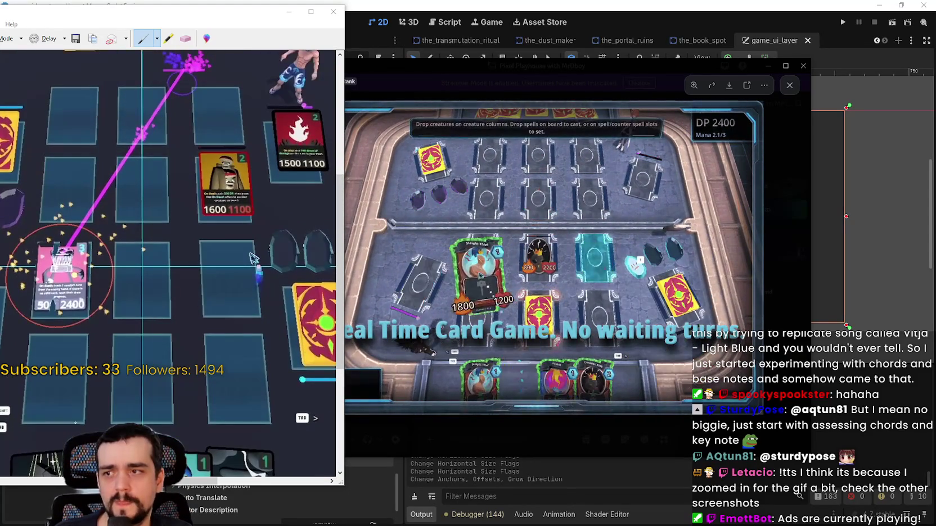
scroll(168, 264, "down", 2)
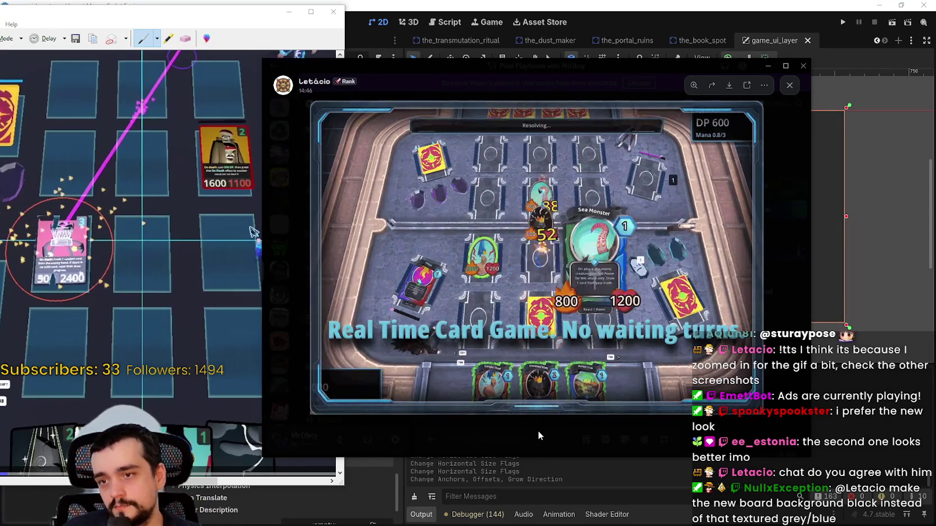
left_click(538, 430)
left_click(598, 310)
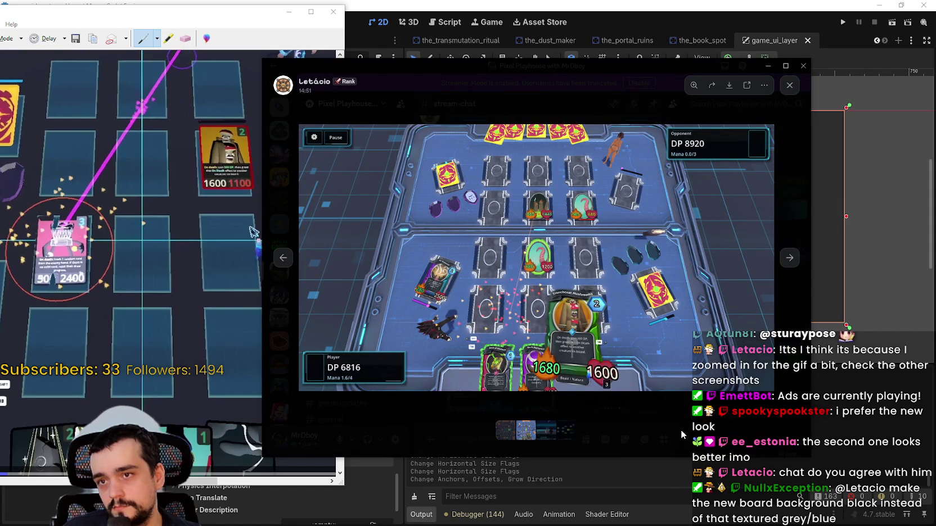
left_click(611, 442)
left_click(590, 465)
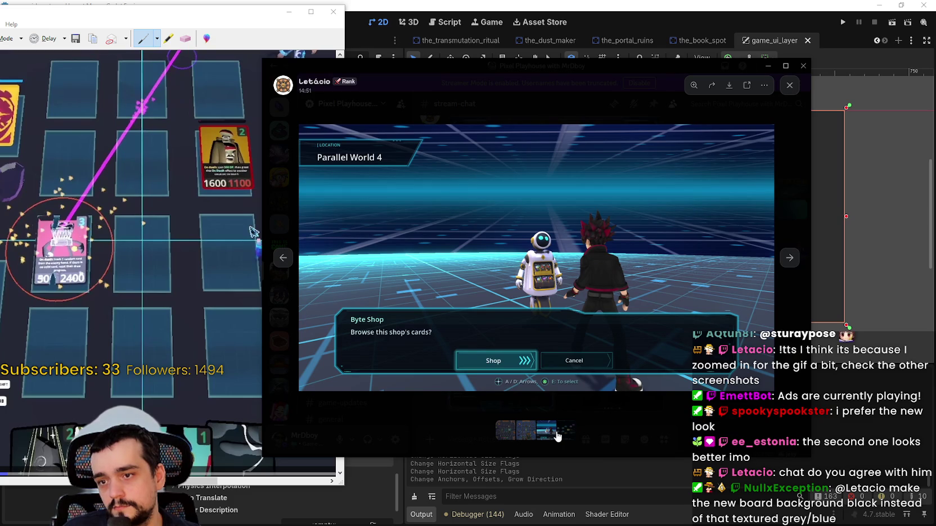
left_click(568, 431)
left_click(640, 430)
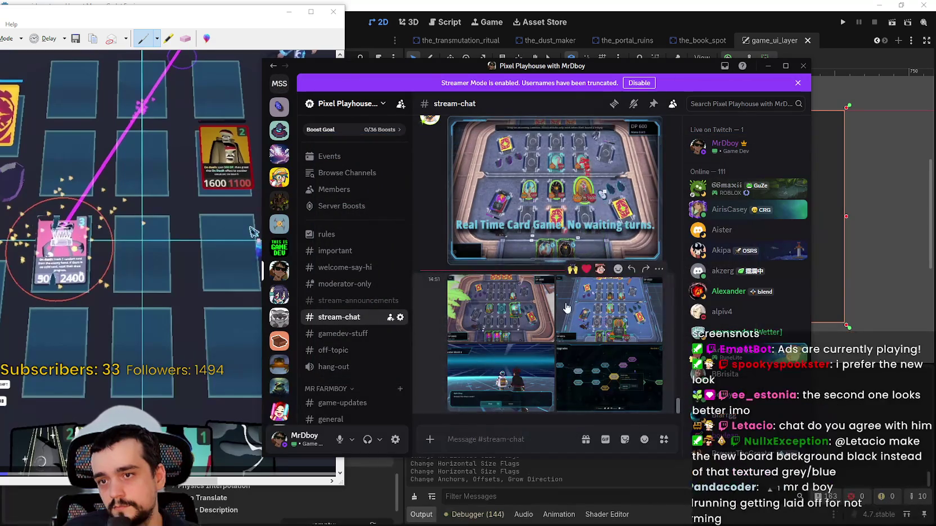
left_click(590, 394)
left_click(600, 363)
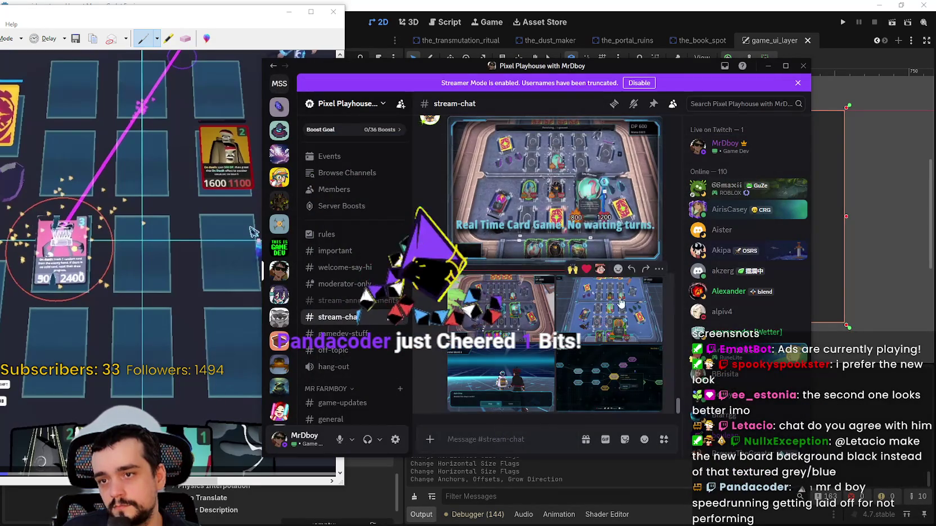
left_click(554, 185)
left_click(611, 414)
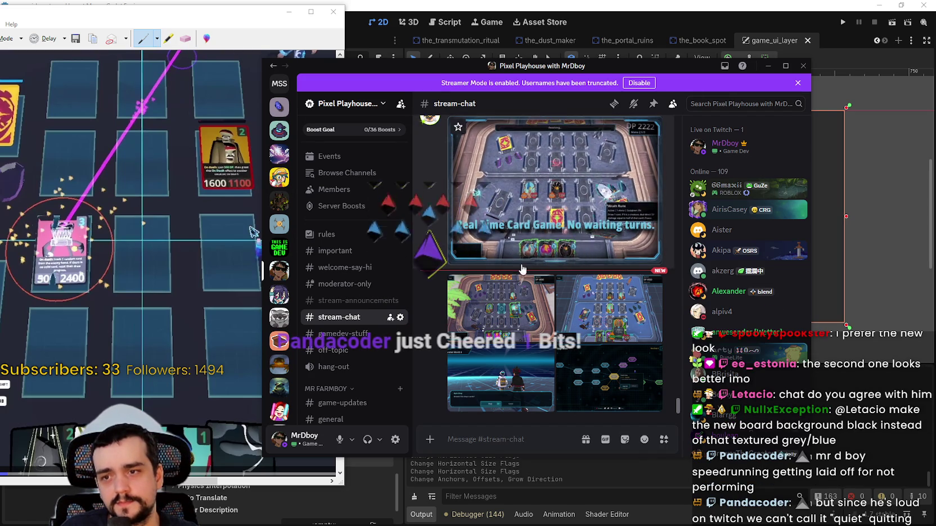
left_click(551, 167)
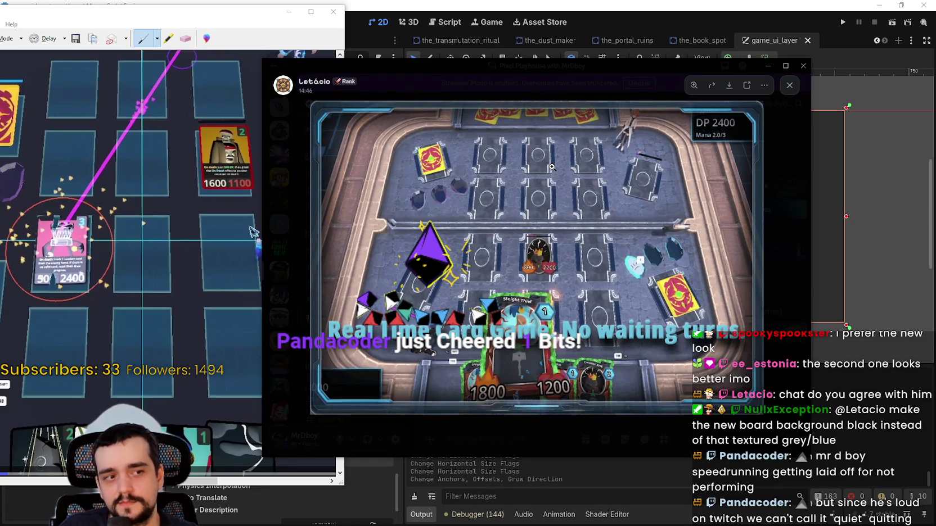
Move the clip viewer and Snipping Tool window right, then close the enlarged clip.
left_click_drag(468, 71, 572, 66)
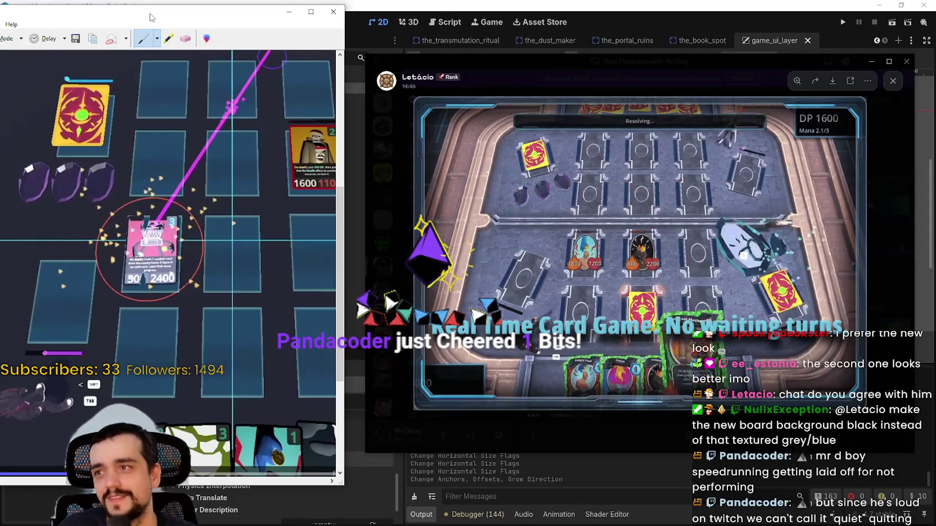
left_click_drag(155, 4, 253, 11)
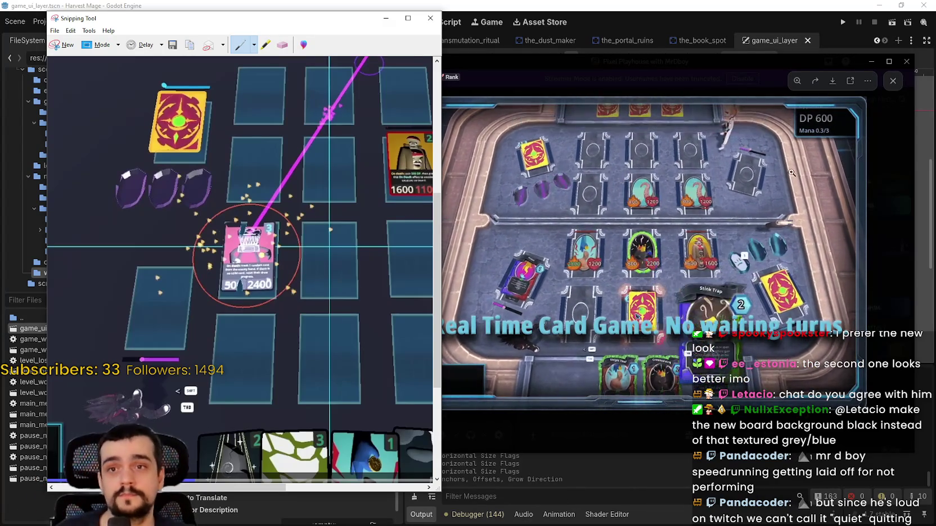
left_click(640, 421)
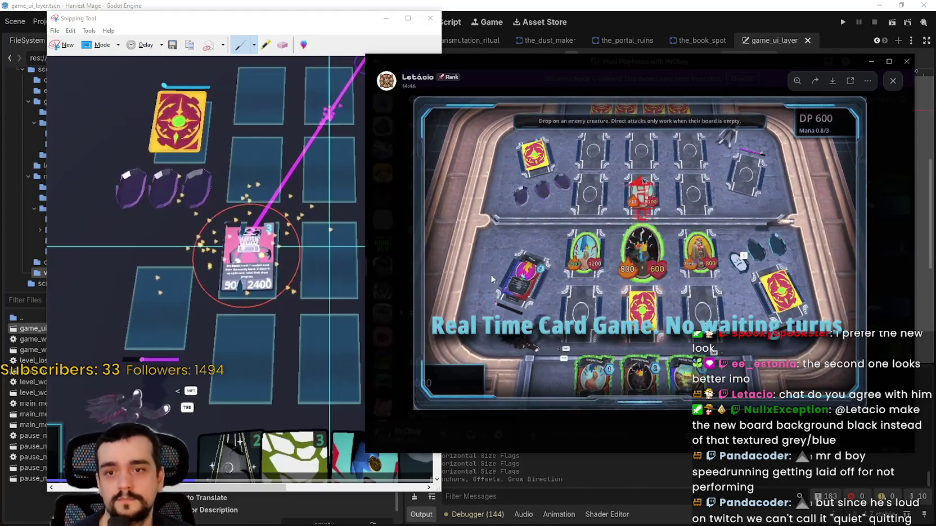
left_click(640, 421)
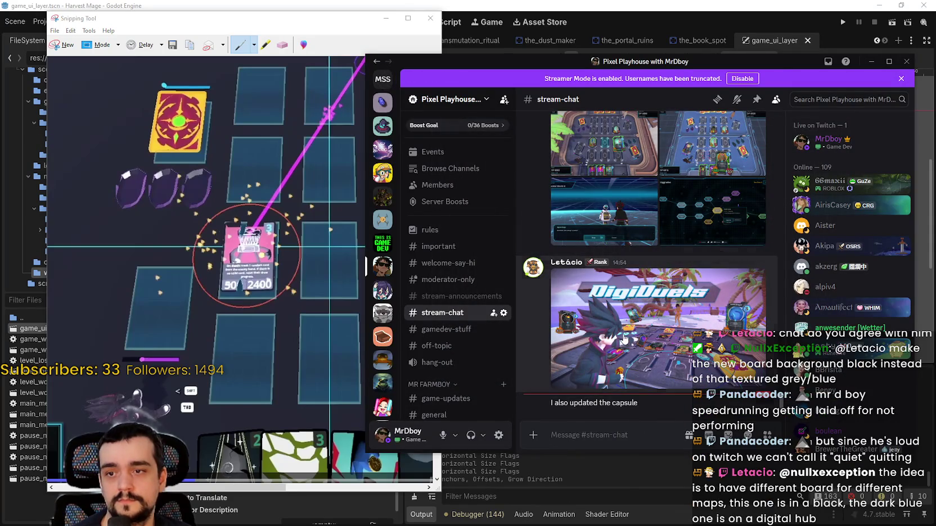
Open the DigiDuels capsule image from #stream-chat in the media viewer.
left_click(655, 349)
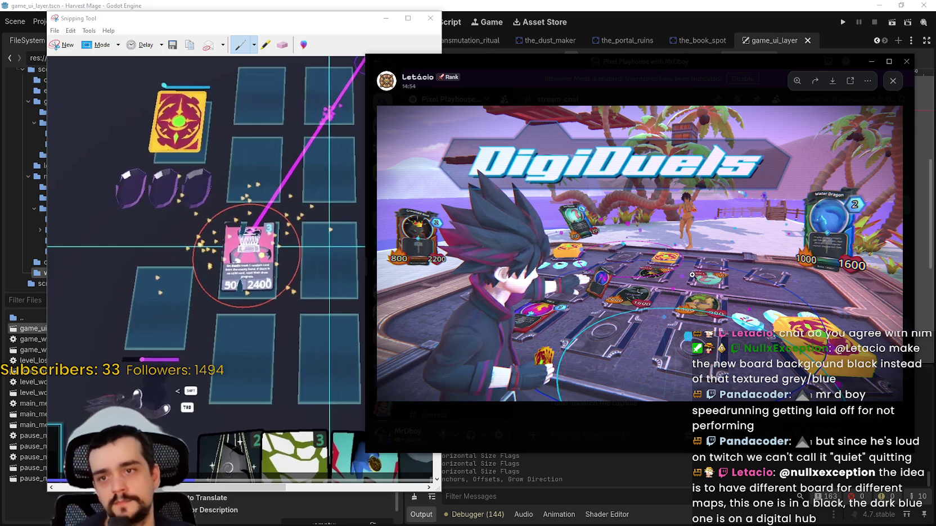
Zoom in and out on the DigiDuels image, including its logo, then fit the whole image.
left_click(689, 271)
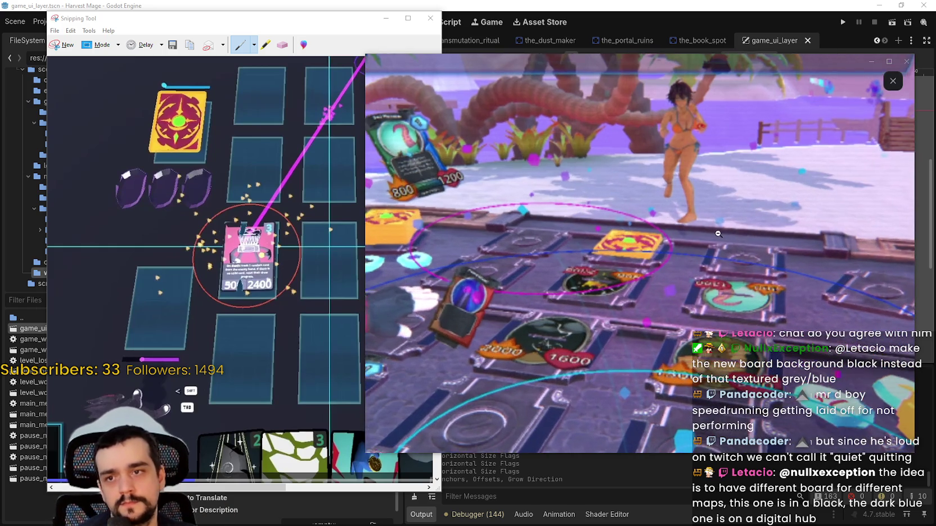
left_click(685, 124)
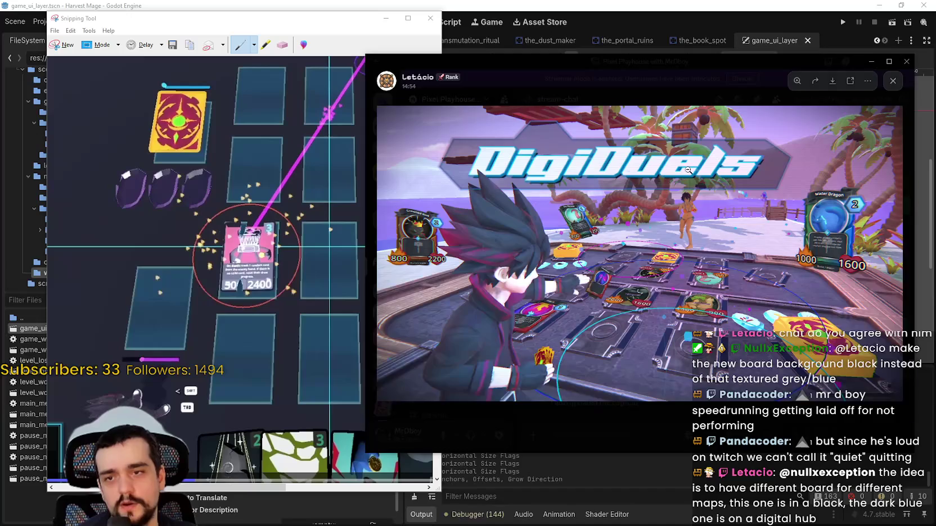
left_click(685, 184)
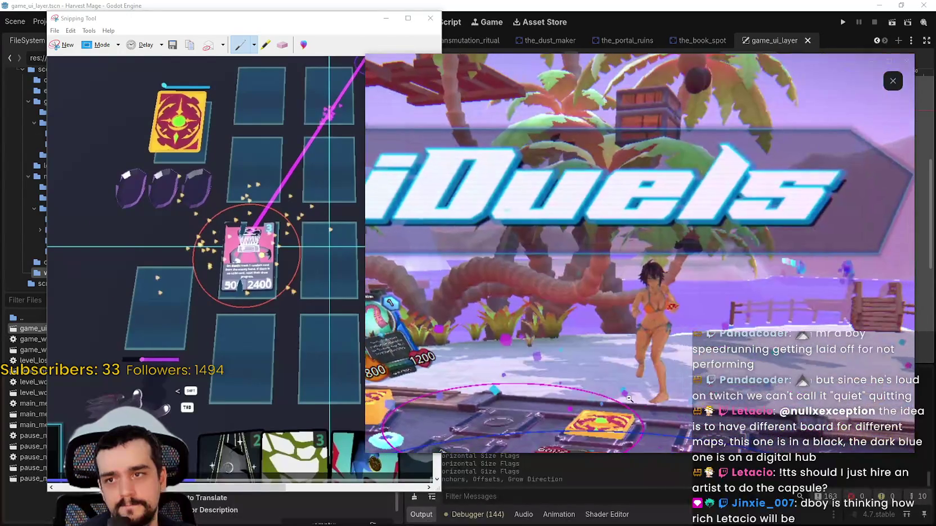
left_click(629, 403)
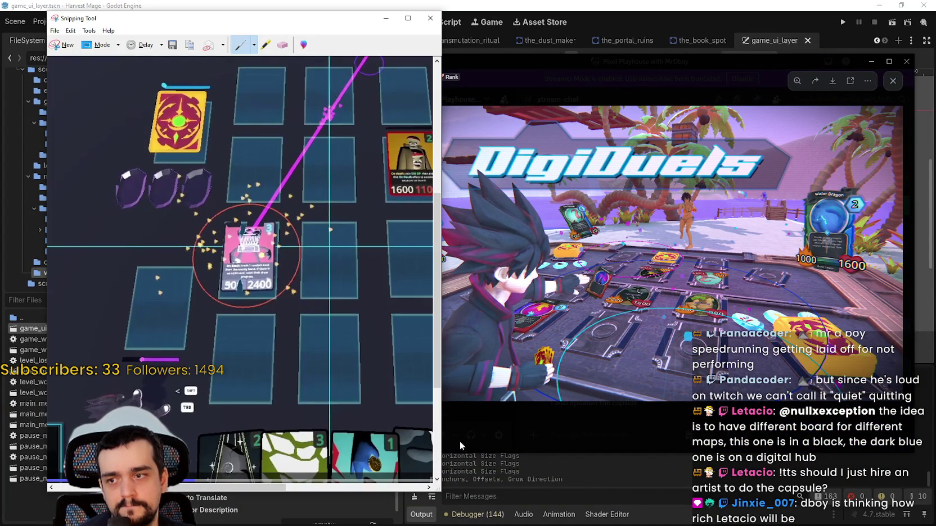
Make the DigiDuels viewer shorter and narrower and shift it slightly left.
left_click_drag(554, 455, 528, 297)
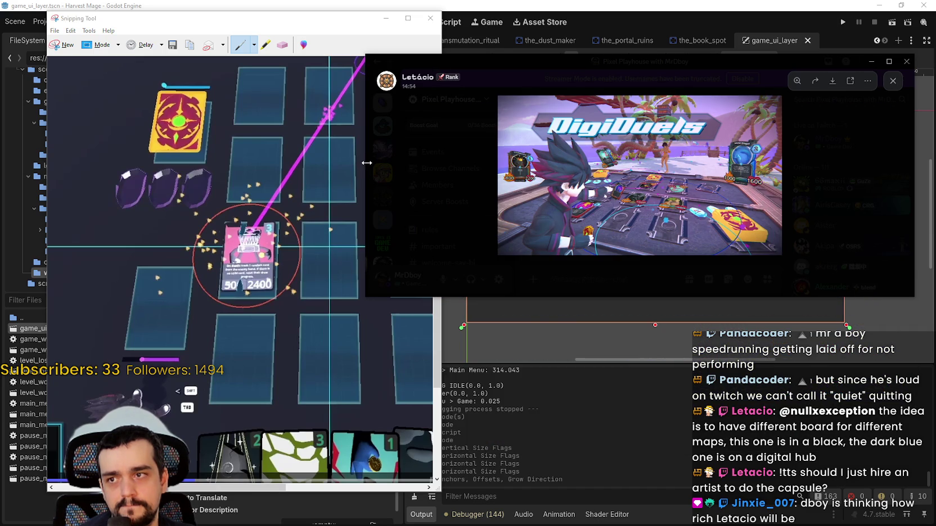
left_click_drag(362, 165, 524, 166)
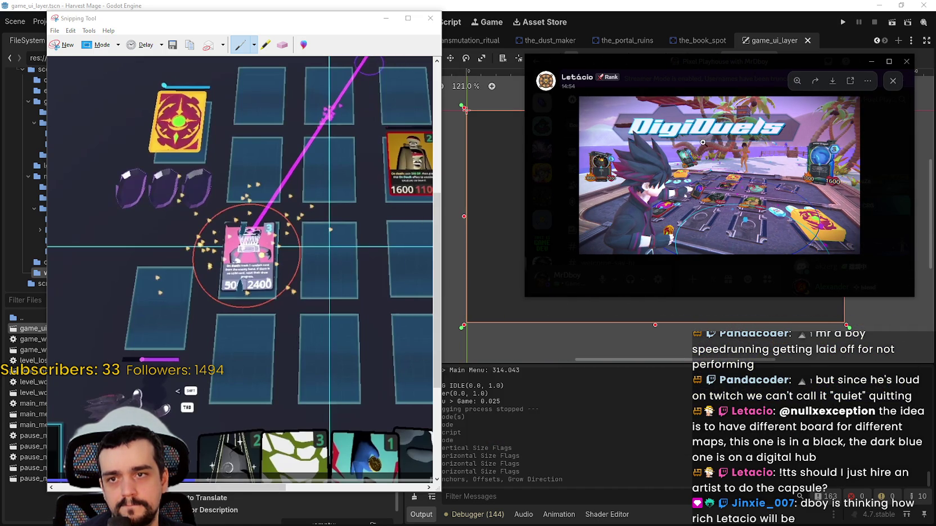
left_click(777, 126)
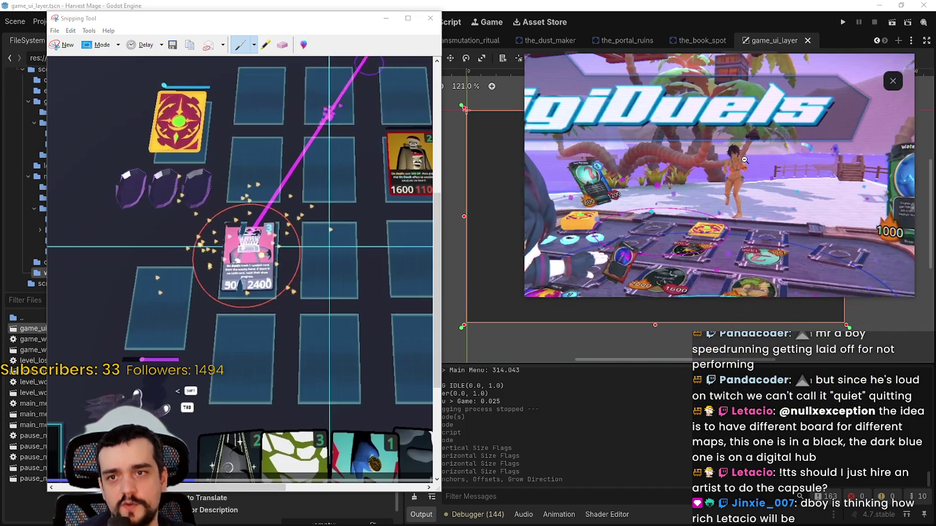
left_click(744, 165)
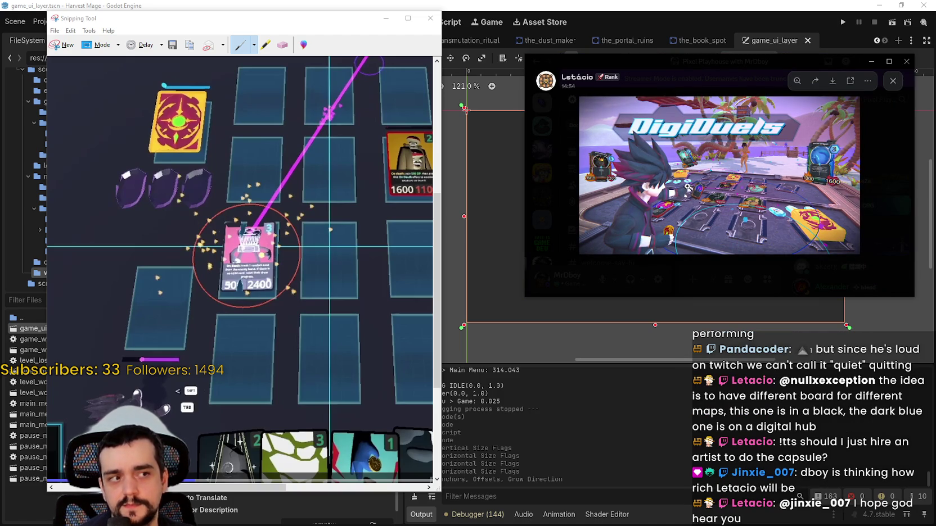
left_click_drag(758, 61, 709, 62)
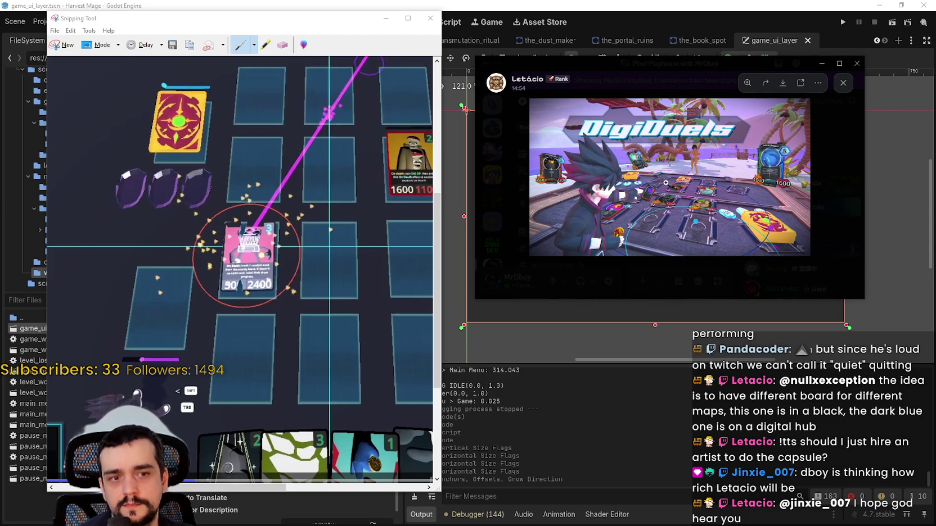